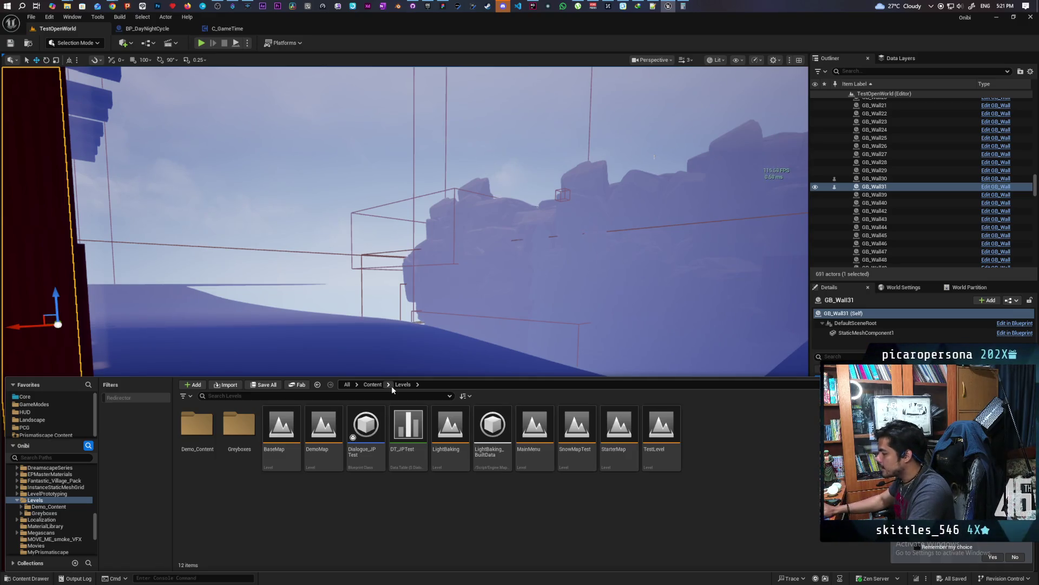
# Load TestLevel from the Levels folder and look over its night-time forest
pyautogui.click(669, 445)
pyautogui.doubleClick(670, 445)
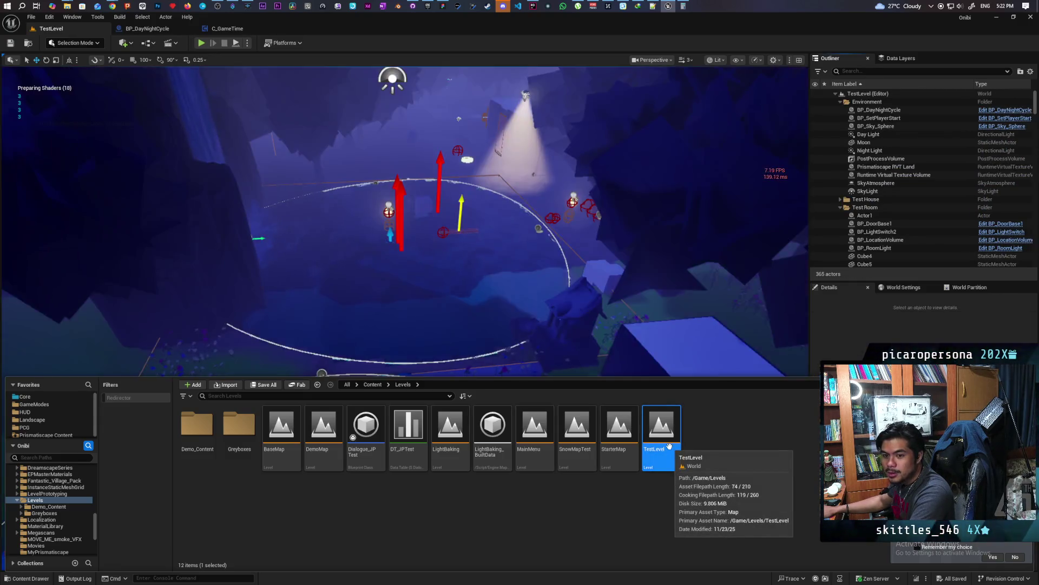
pyautogui.moveTo(535, 279)
pyautogui.mouseDown()
pyautogui.moveTo(460, 303)
pyautogui.moveTo(514, 324)
pyautogui.moveTo(531, 352)
pyautogui.moveTo(207, 105)
pyautogui.mouseUp()
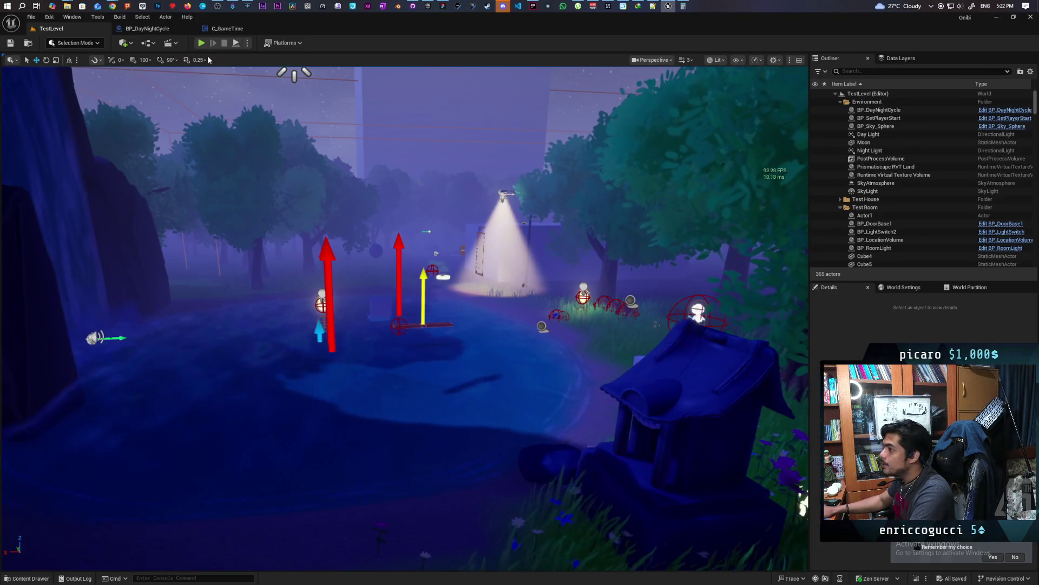
# Launch the level as a Standalone Game and bring up the in-game console history
pyautogui.click(247, 43)
pyautogui.click(293, 110)
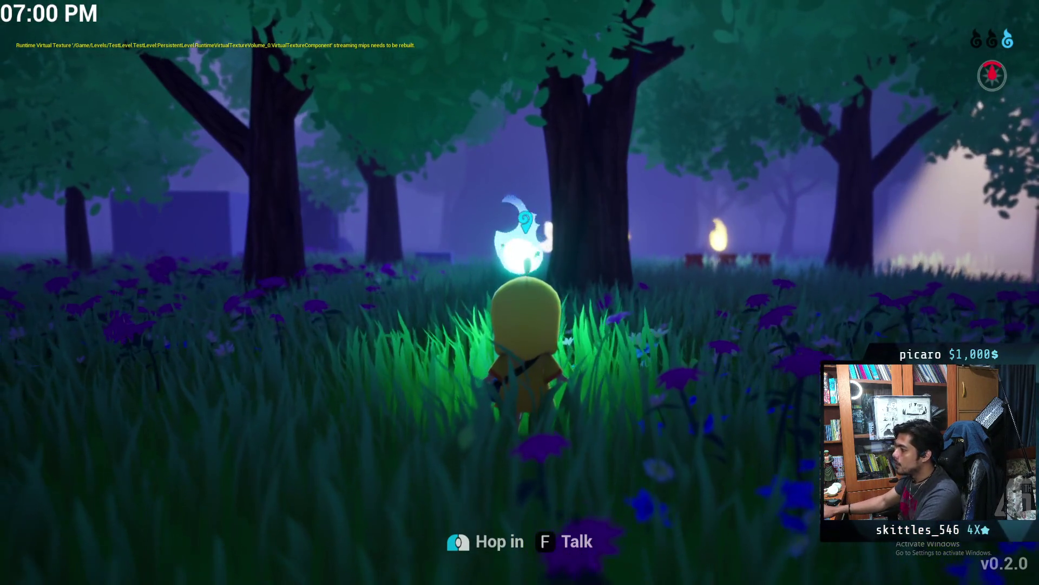
pyautogui.press('`')
pyautogui.press('Up')
pyautogui.press('Up')
pyautogui.press('Up')
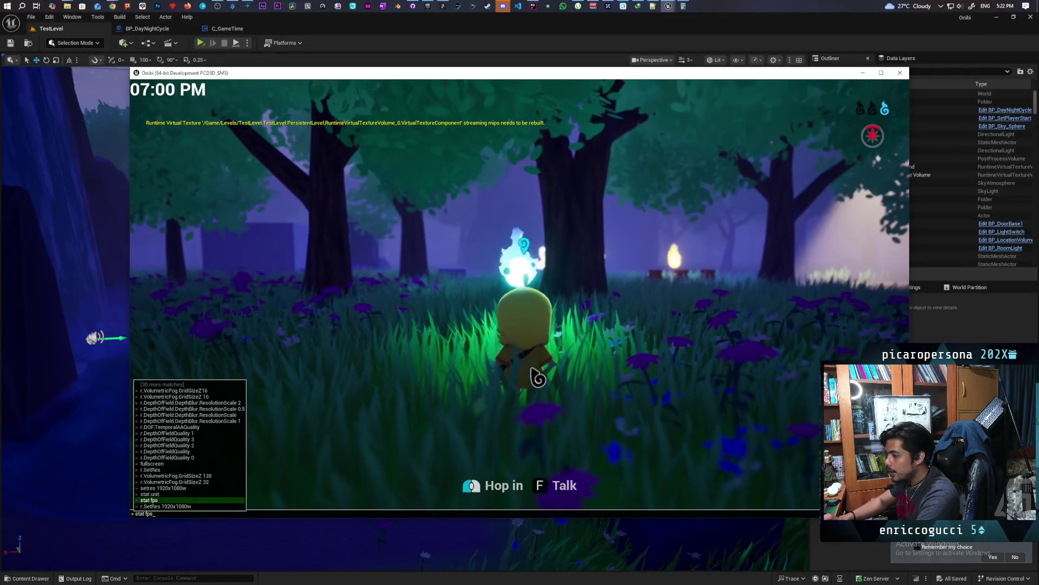
# Run 'stat unit' for frame timings and walk the character along the misty path toward the wall
pyautogui.press('Down')
pyautogui.press('Down')
pyautogui.press('Down')
pyautogui.press('Return')
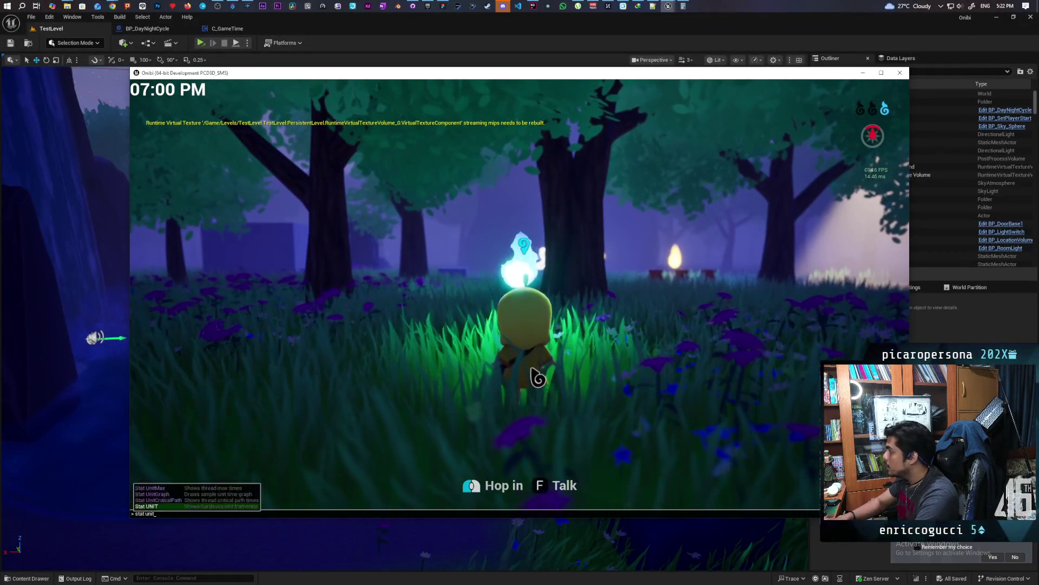
pyautogui.press('w')
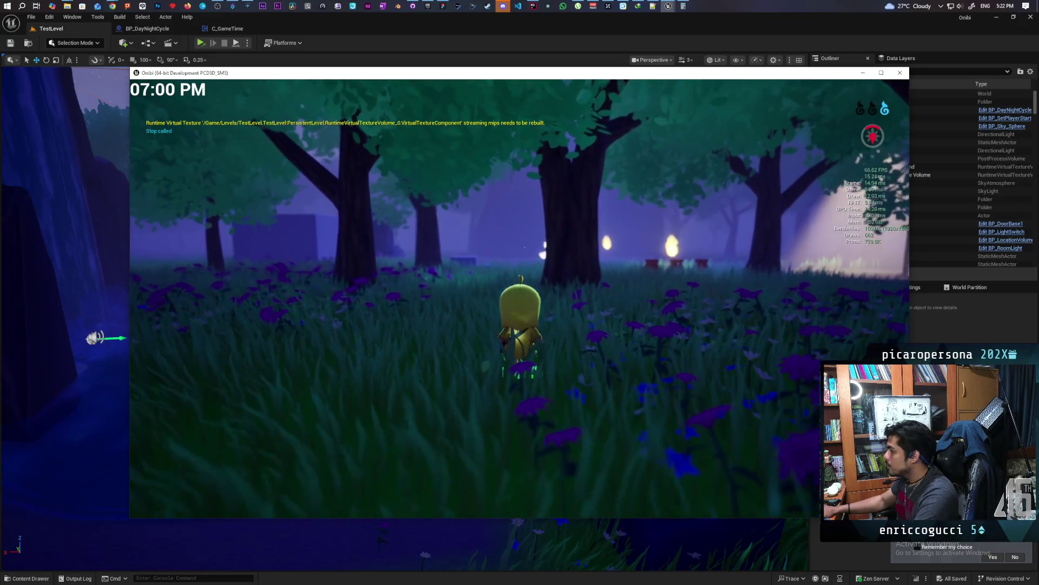
pyautogui.press('w')
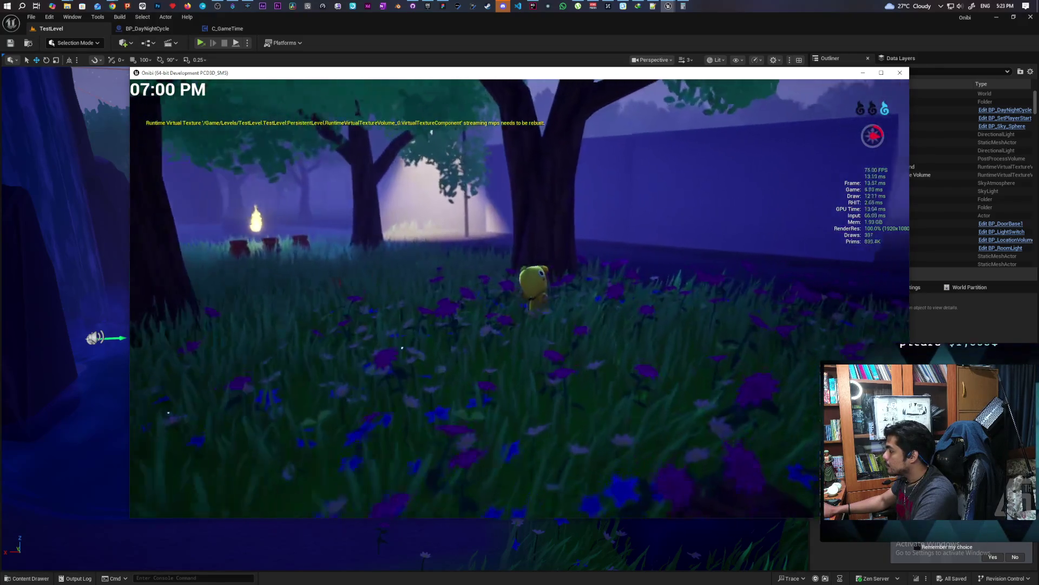
pyautogui.press('w')
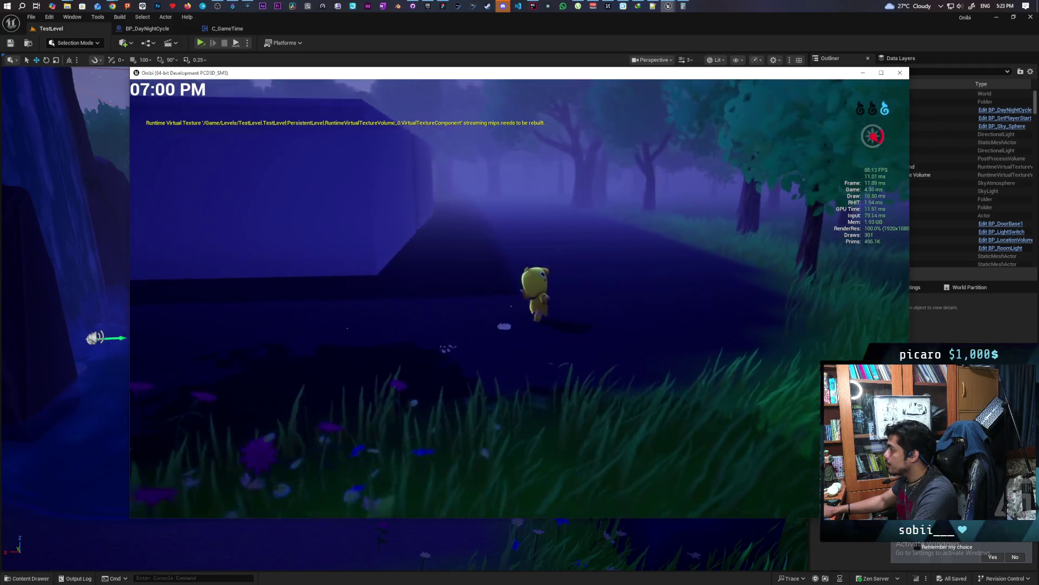
pyautogui.press('w')
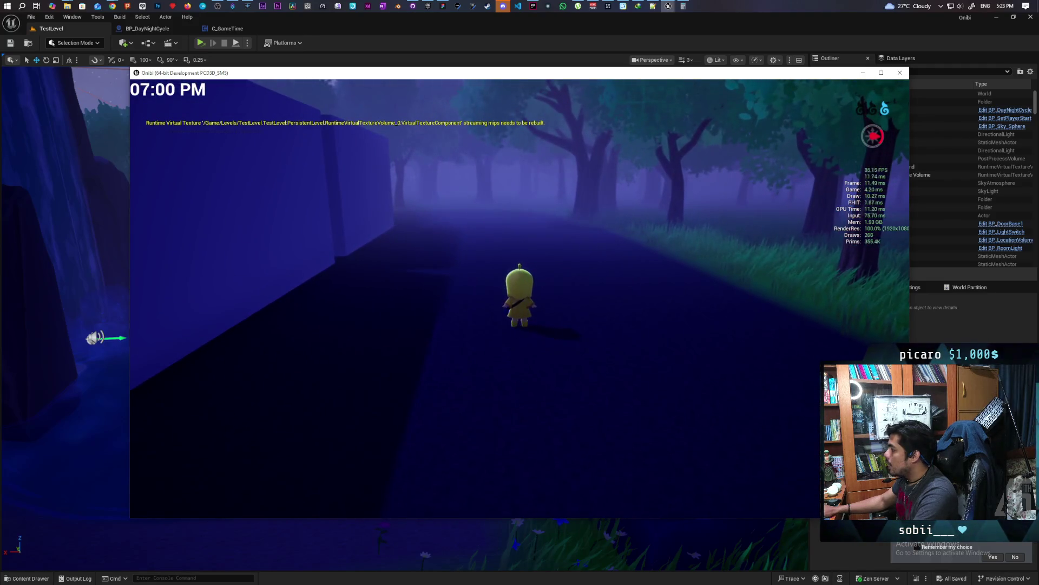
pyautogui.press('d')
pyautogui.press('w')
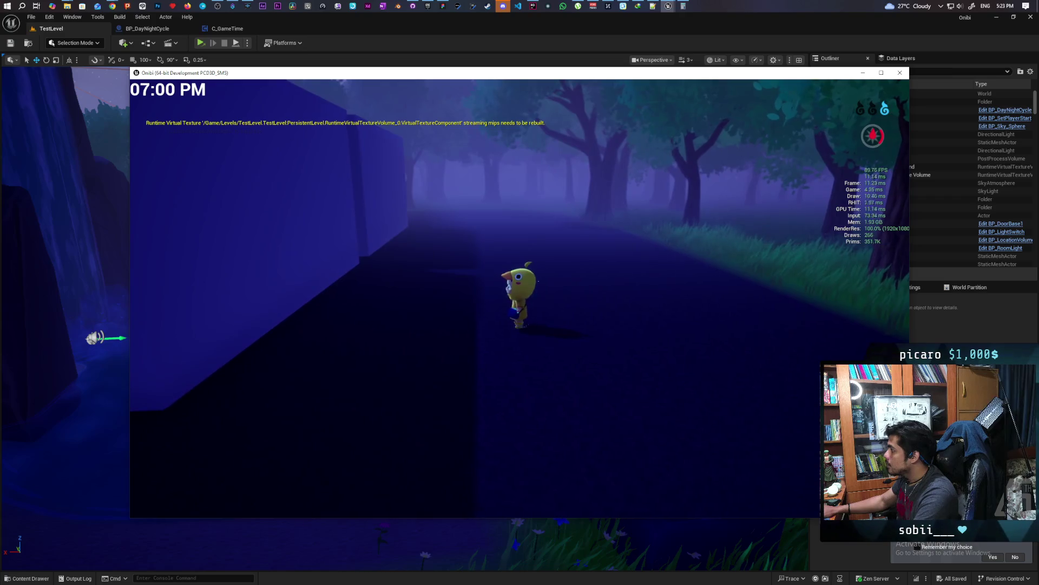
pyautogui.press('d')
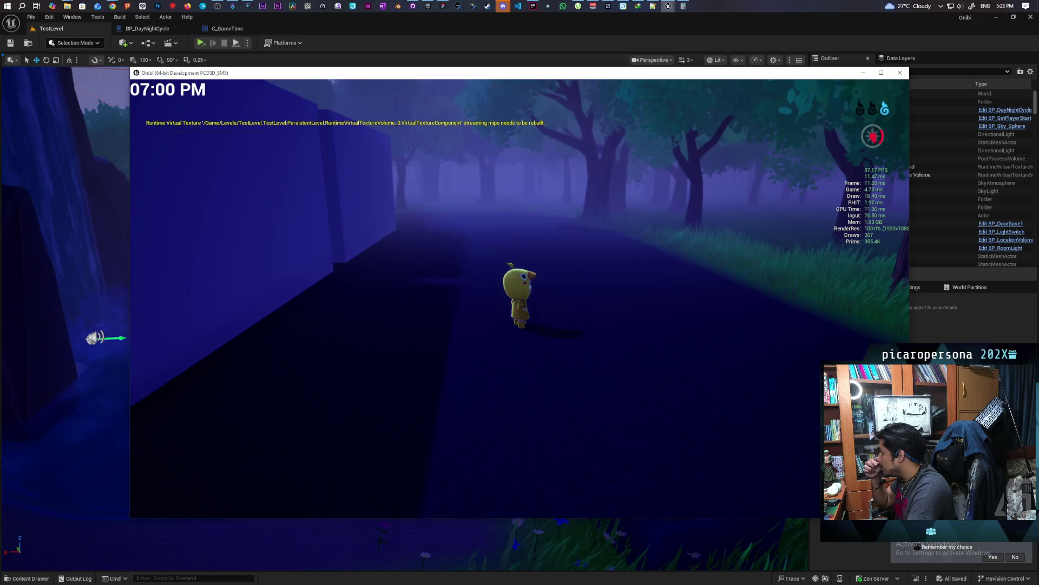
pyautogui.press('w')
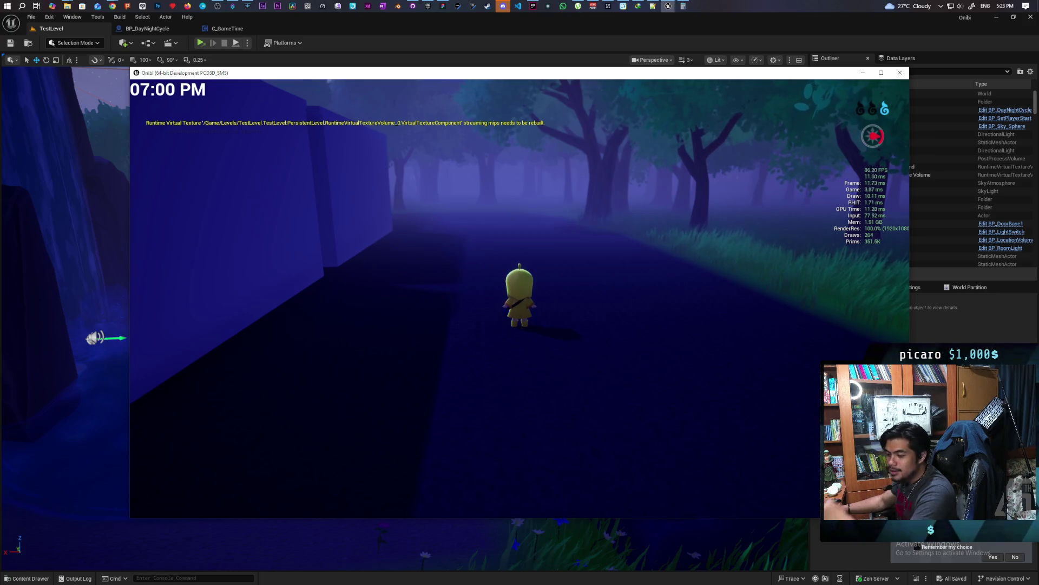
pyautogui.press('w')
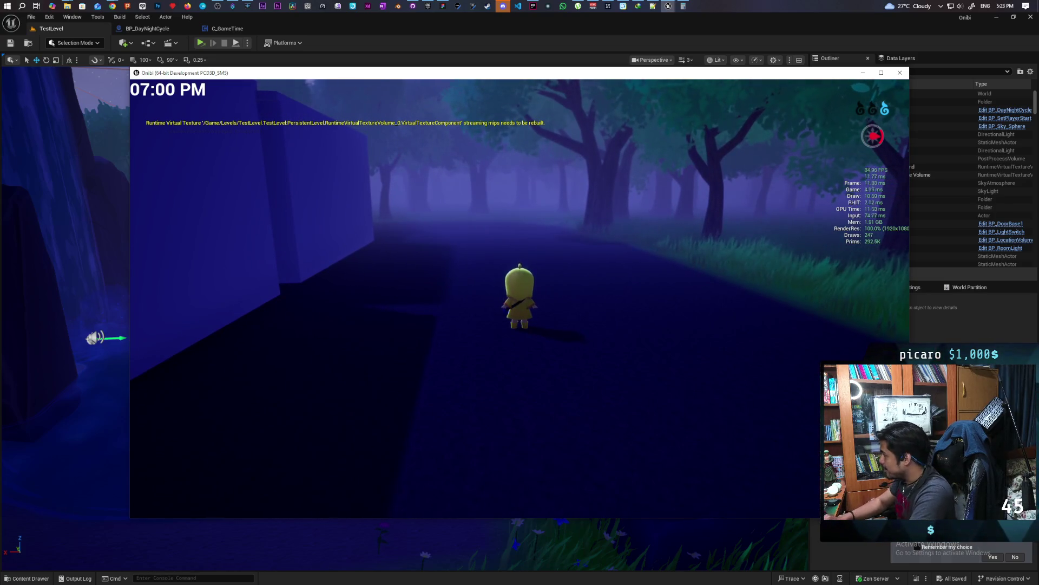
# Recall r.VolumetricFog.GridSizeZ from the console history and run it
pyautogui.press('`')
pyautogui.press('Up')
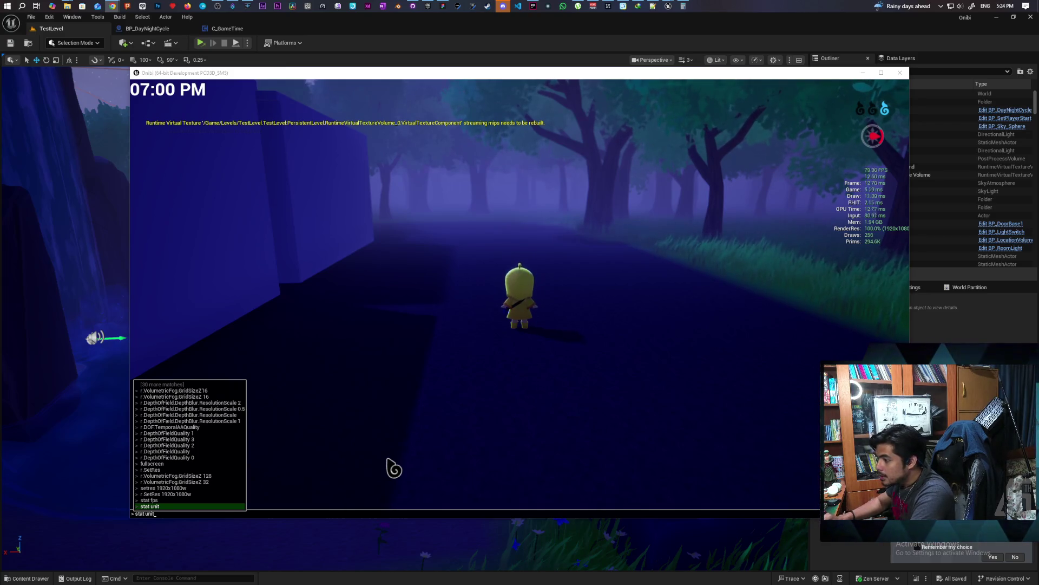
pyautogui.press('Up')
pyautogui.press('Up')
pyautogui.press('Up')
pyautogui.press('Up')
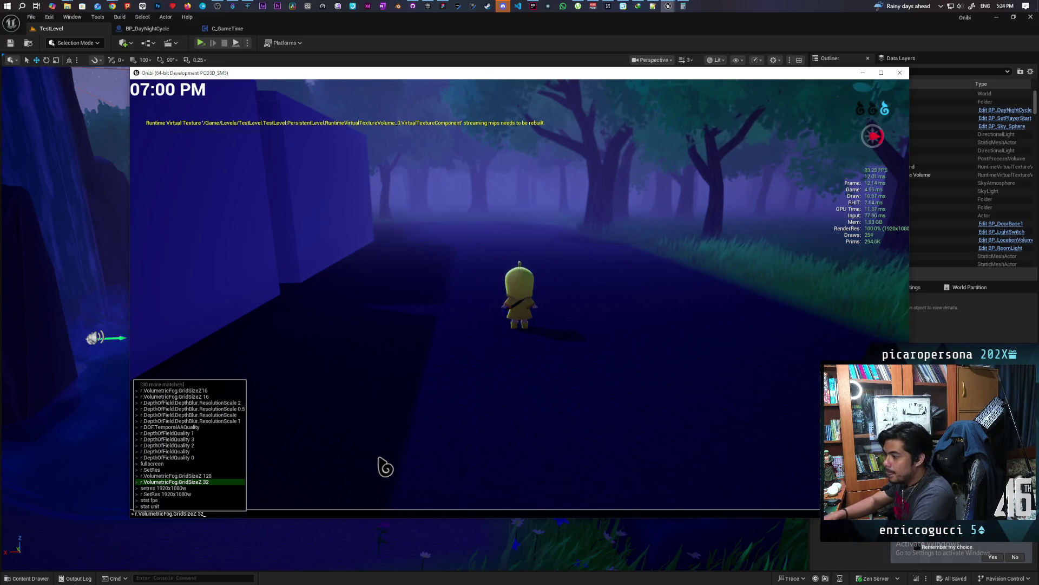
pyautogui.press('Return')
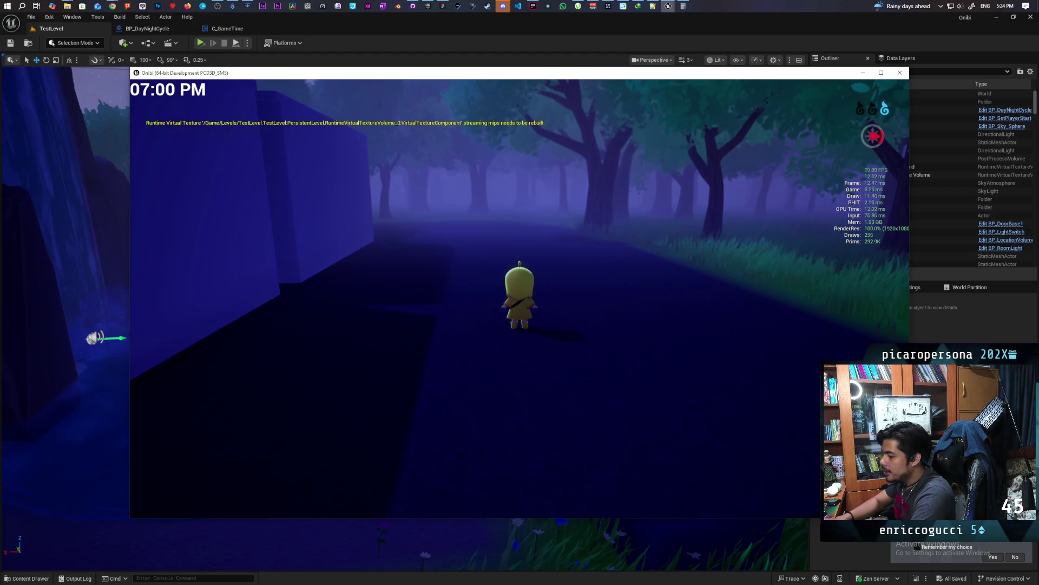
pyautogui.press('`')
pyautogui.press('`')
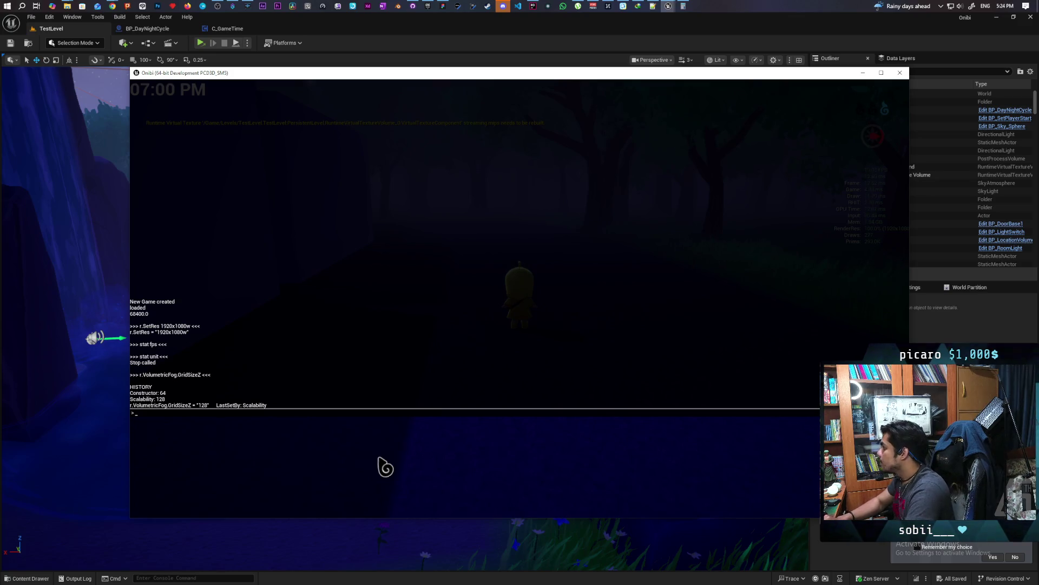
pyautogui.press('`')
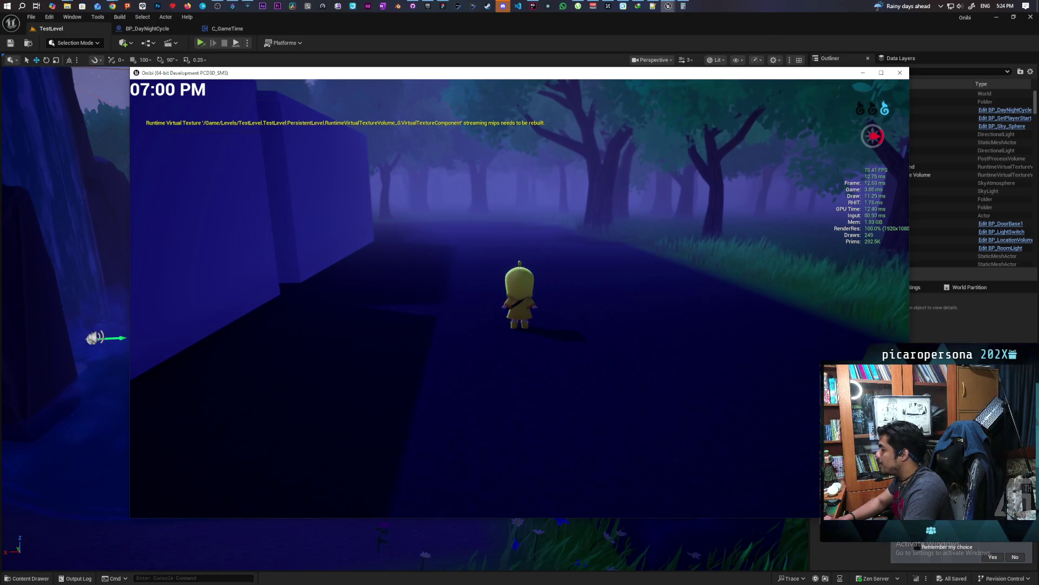
pyautogui.press('`')
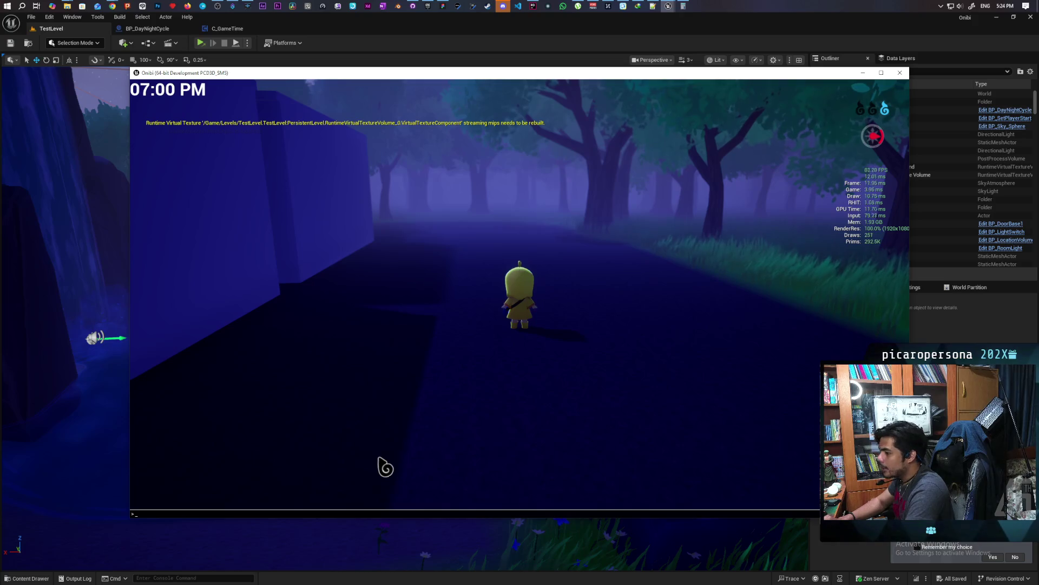
# Apply volumetric fog GridSizeZ 32 from the console history
pyautogui.press('Up')
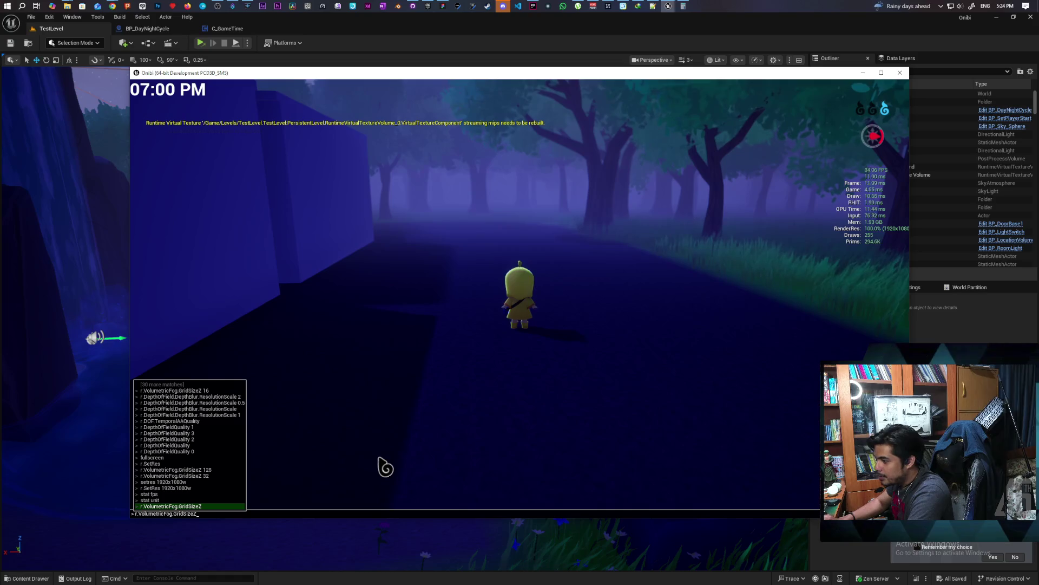
pyautogui.press('Up')
pyautogui.press('Up')
pyautogui.press('Up')
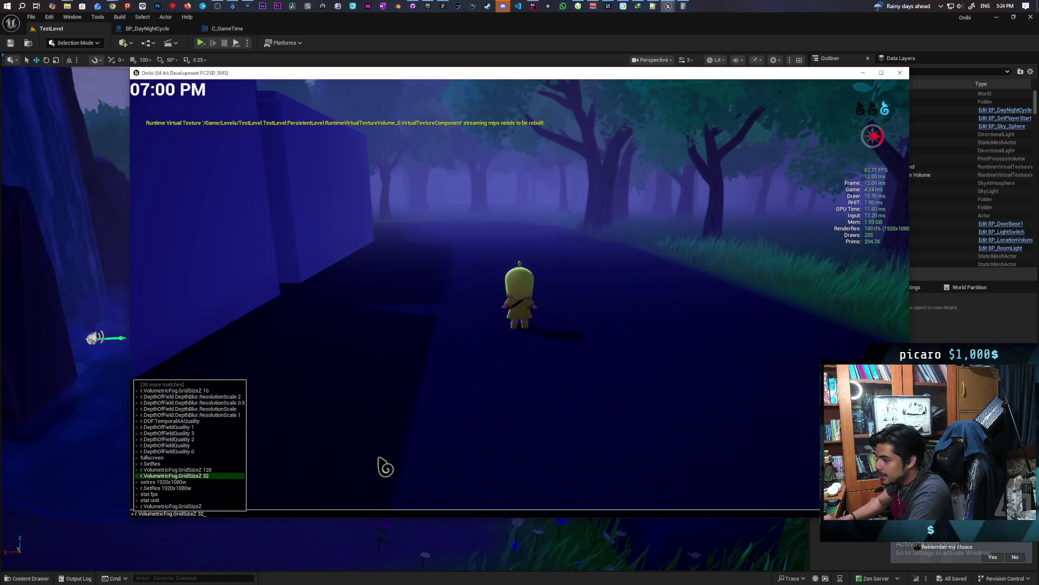
pyautogui.press('Return')
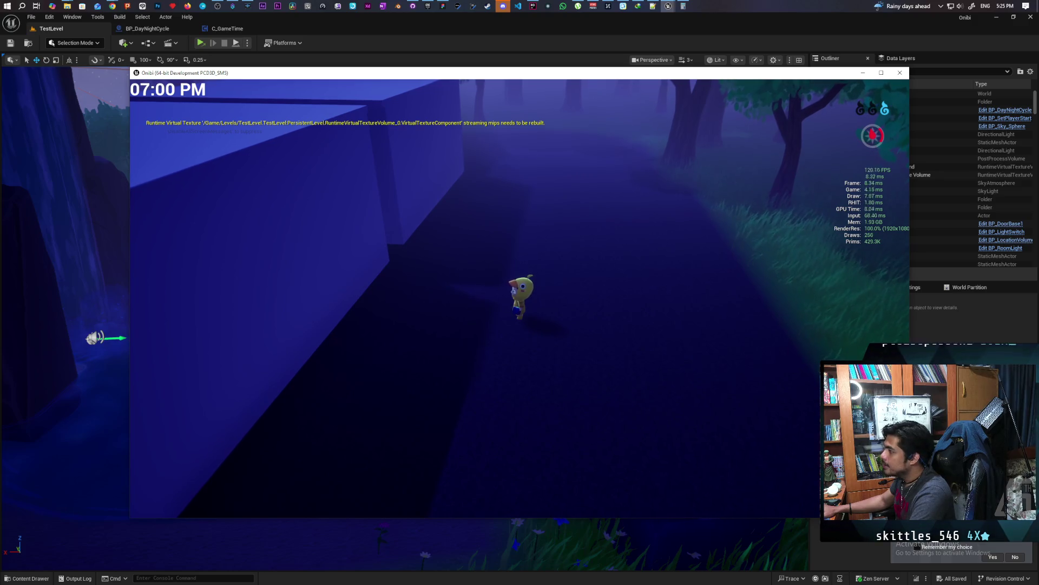
# Walk the character up the path, turning toward and away from the camera
pyautogui.press('s')
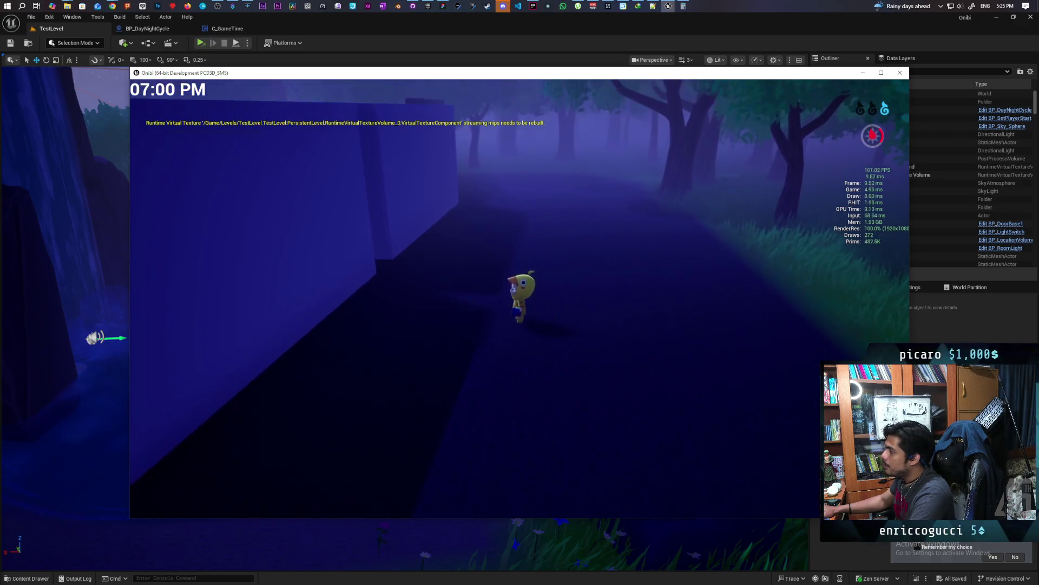
pyautogui.press('w')
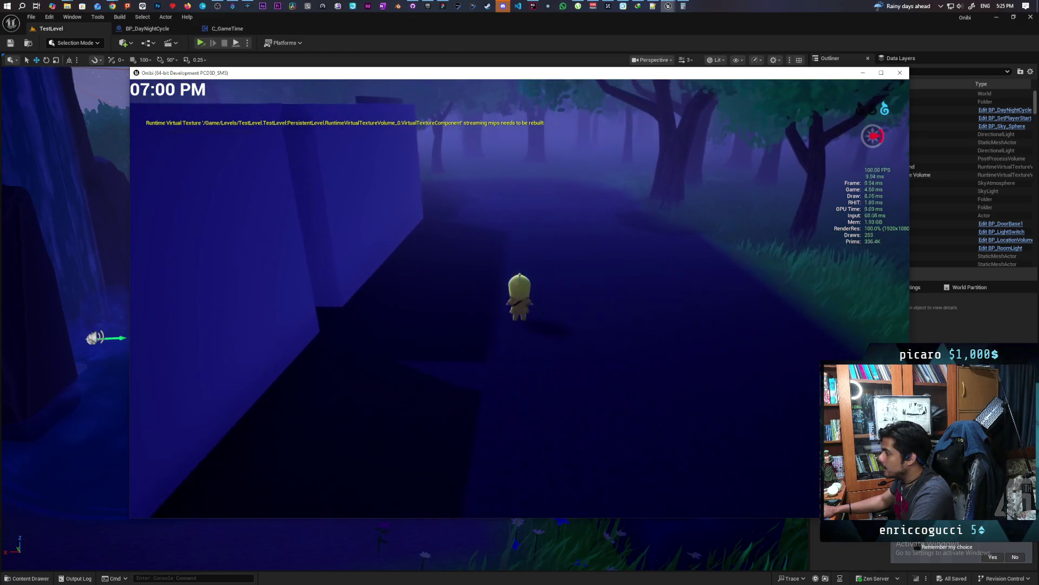
pyautogui.press('s')
pyautogui.press('s')
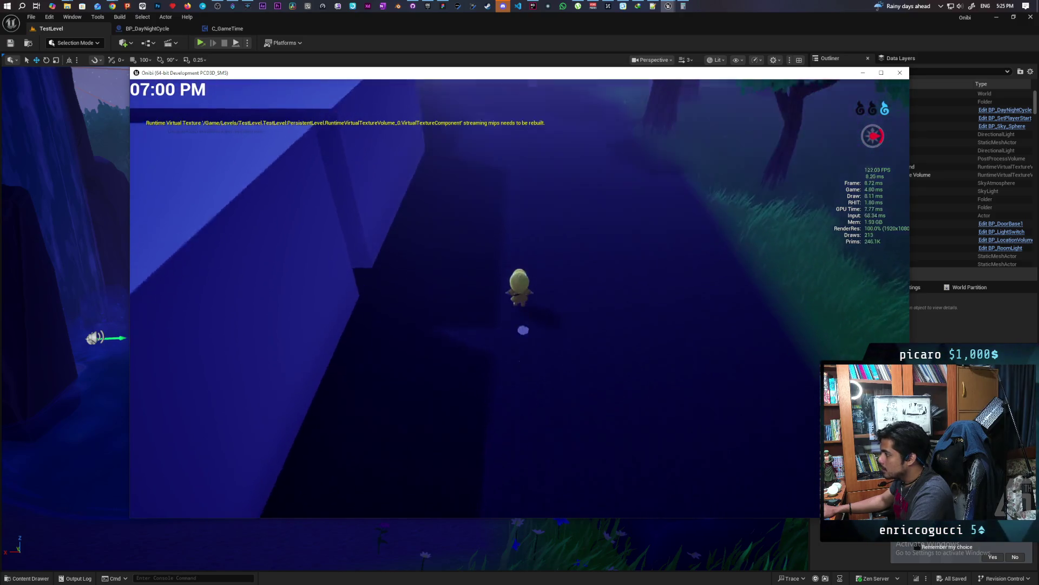
pyautogui.press('w')
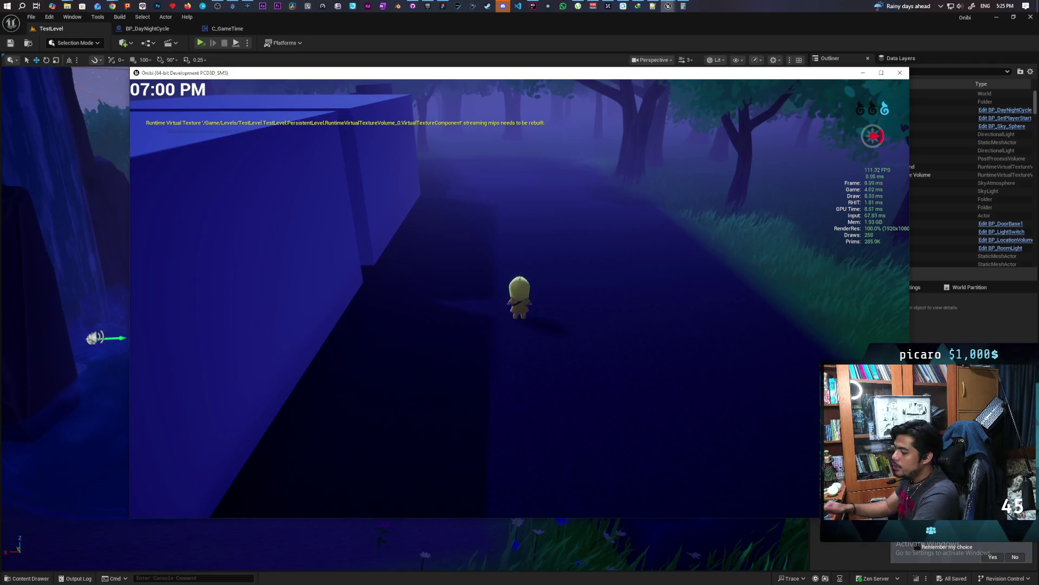
# Autocomplete r.VolumetricFog.GridPixelSize in the console, then exit the game with Esc
pyautogui.press('`')
pyautogui.press('Up')
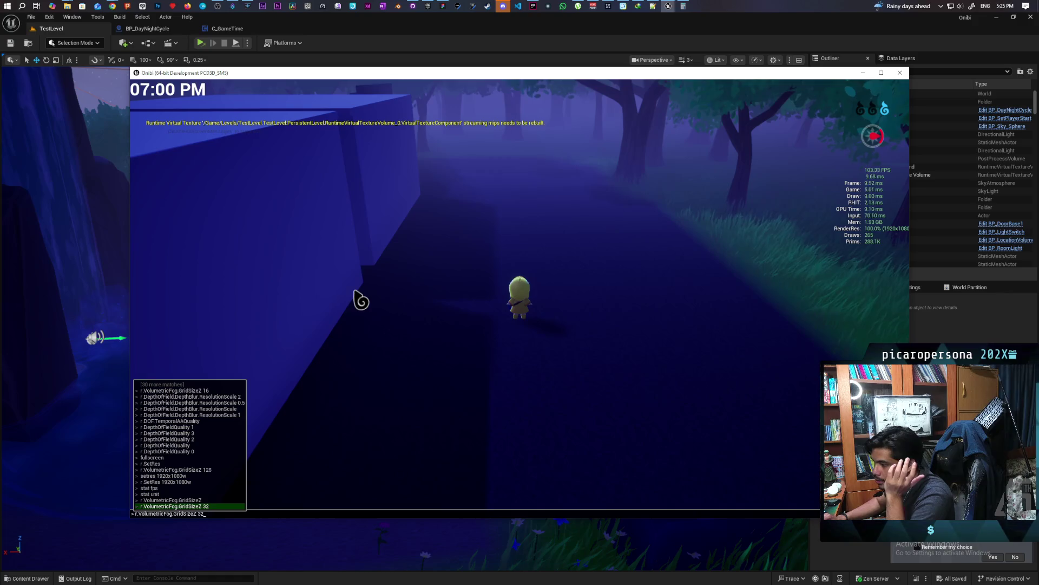
pyautogui.press('Up')
pyautogui.press('Up')
pyautogui.press('Up')
pyautogui.press('Down')
pyautogui.press('Down')
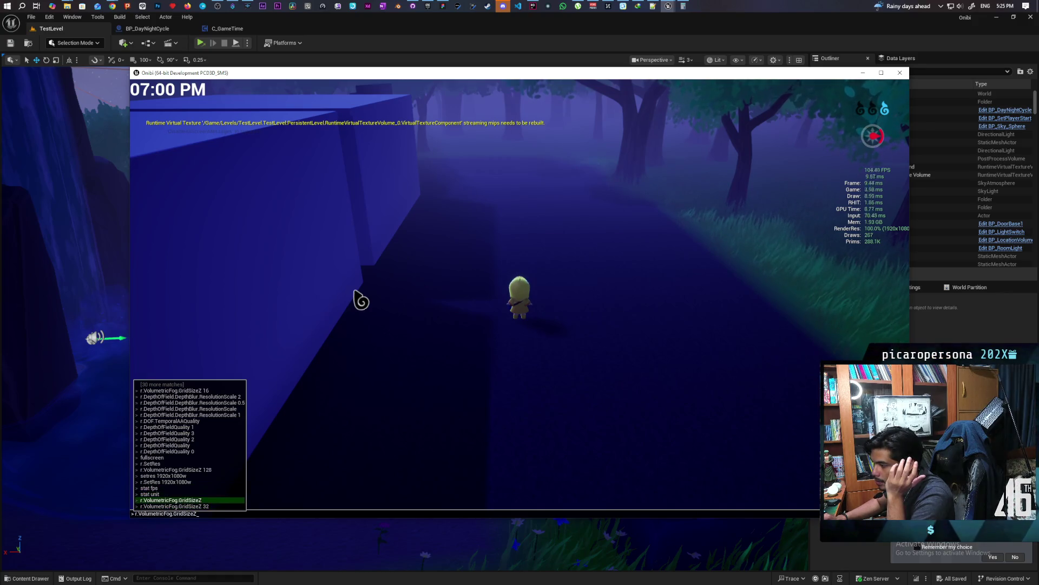
pyautogui.press('Down')
pyautogui.press('BackSpace')
pyautogui.press('BackSpace')
pyautogui.write('d')
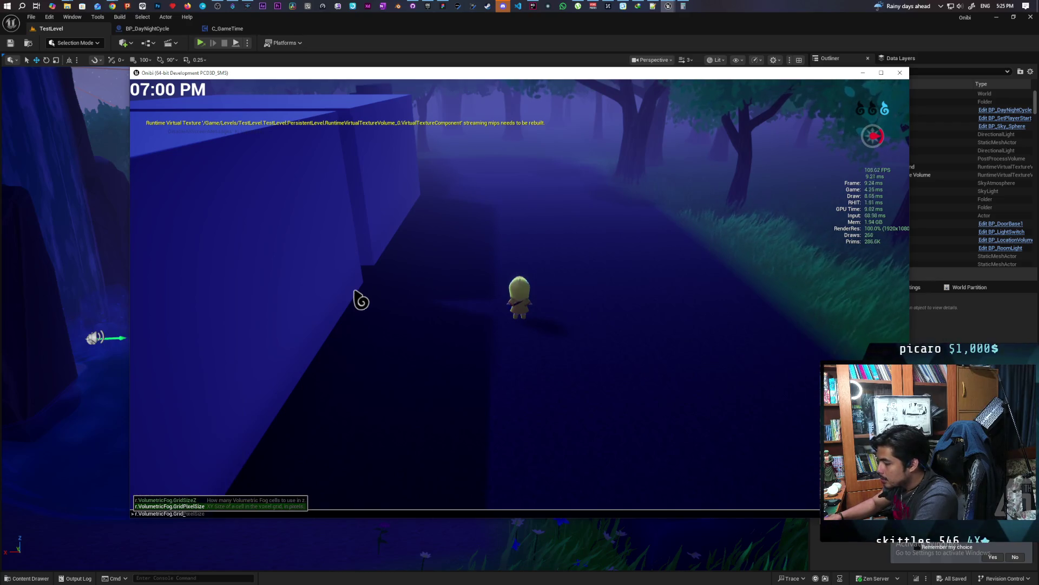
pyautogui.press('Tab')
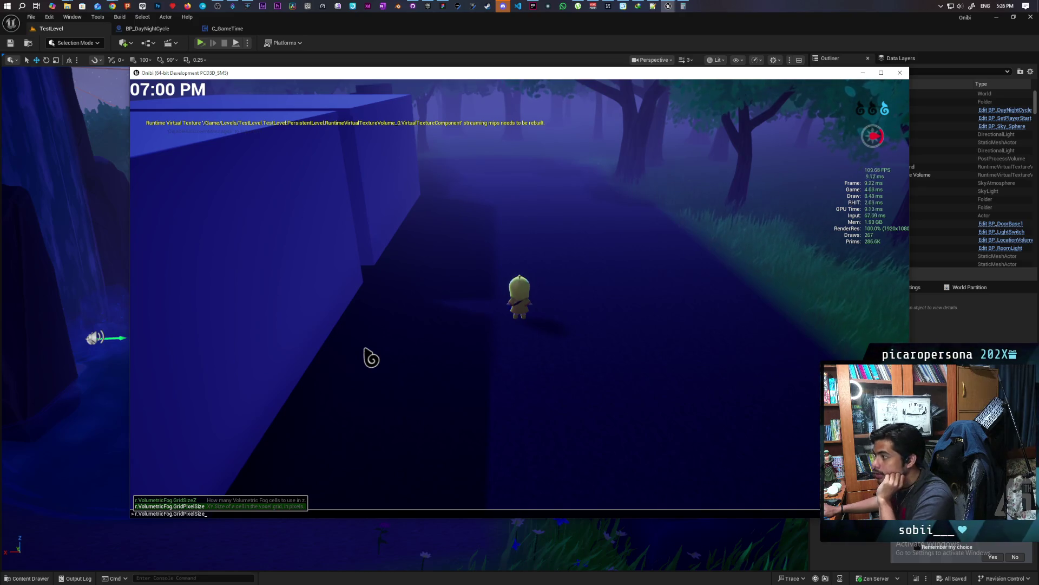
pyautogui.press('Escape')
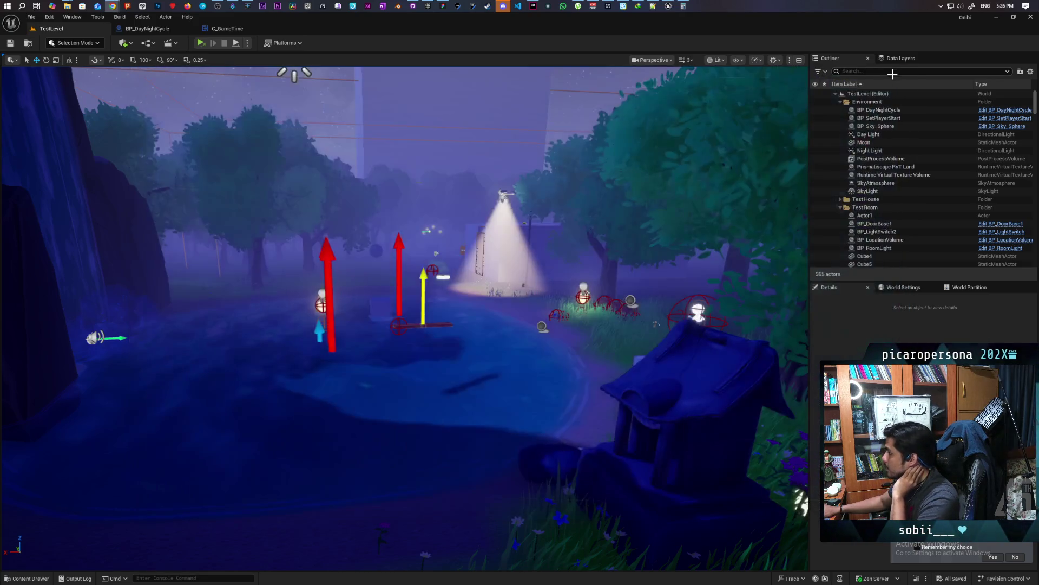
# Open TestOpenWorld from Content > Levels > Greyboxes and look toward the red wall
pyautogui.click(24, 43)
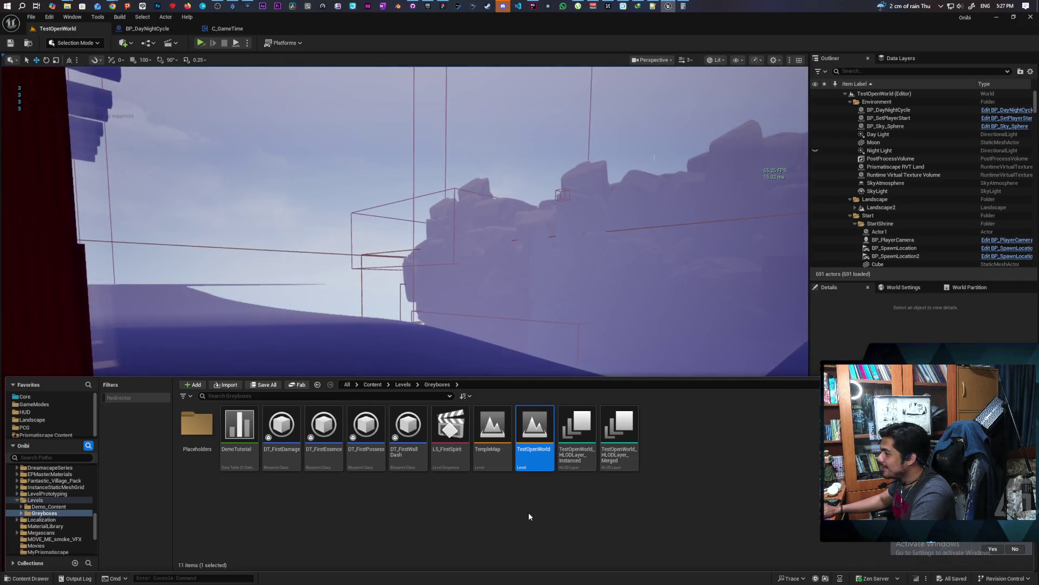
pyautogui.moveTo(556, 277)
pyautogui.mouseDown()
pyautogui.moveTo(610, 249)
pyautogui.moveTo(466, 255)
pyautogui.moveTo(455, 282)
pyautogui.moveTo(460, 332)
pyautogui.moveTo(467, 306)
pyautogui.moveTo(465, 316)
pyautogui.moveTo(458, 308)
pyautogui.mouseUp()
pyautogui.moveTo(620, 249); pyautogui.dragTo(619, 249)
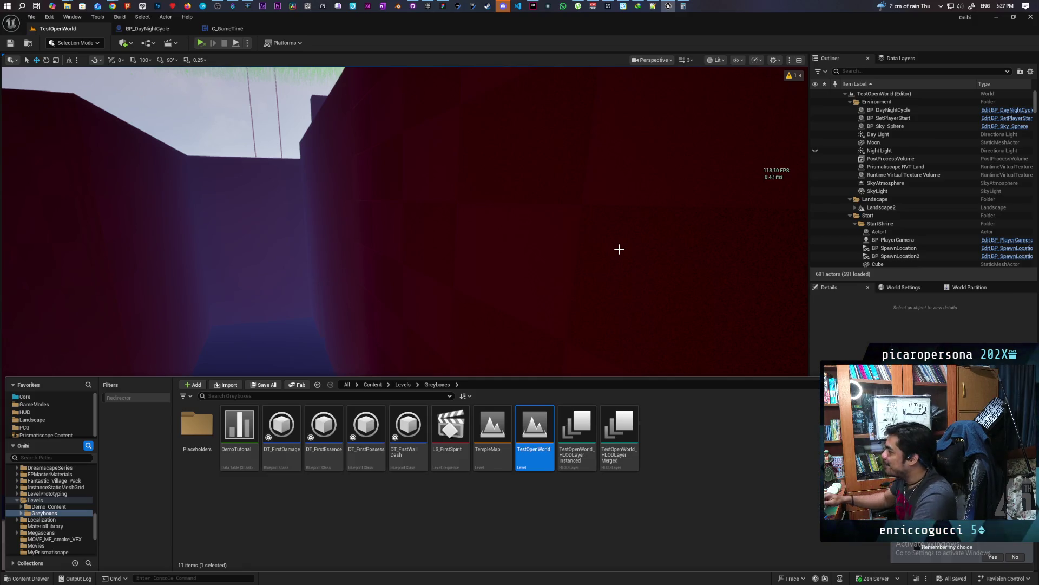
pyautogui.hotkey('ctrl', 'space')
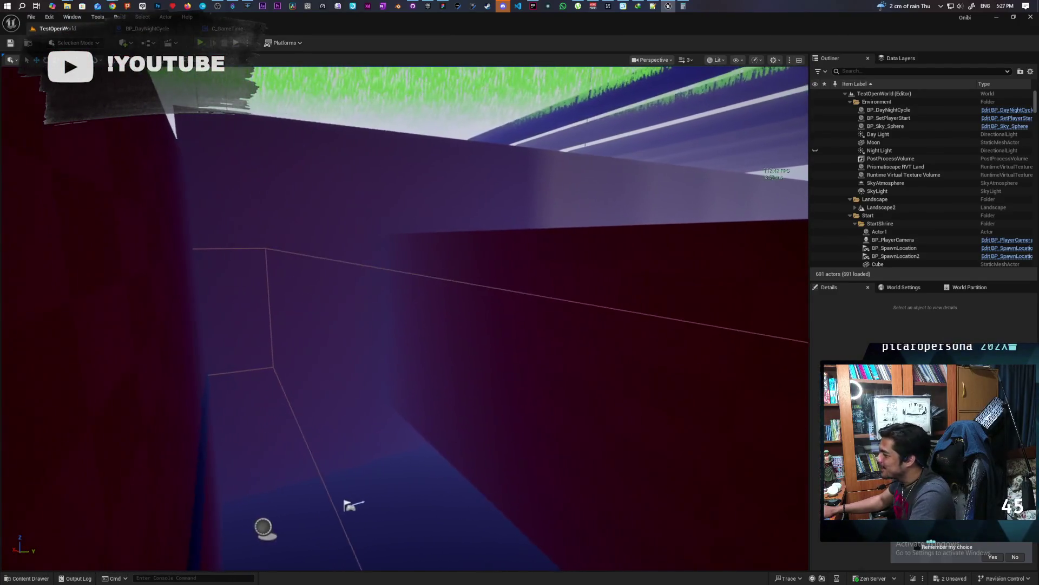
# Orbit around the greybox walls and grass, then select BP_Sky_Sphere in the sky
pyautogui.hotkey('ctrl', 'space')
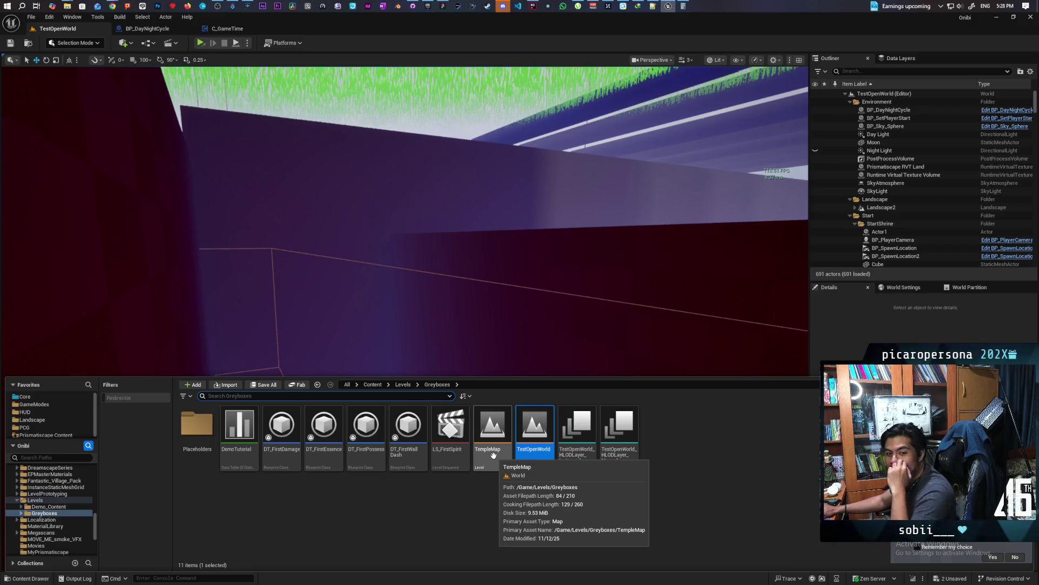
pyautogui.moveTo(557, 346); pyautogui.dragTo(498, 239)
pyautogui.click(614, 328)
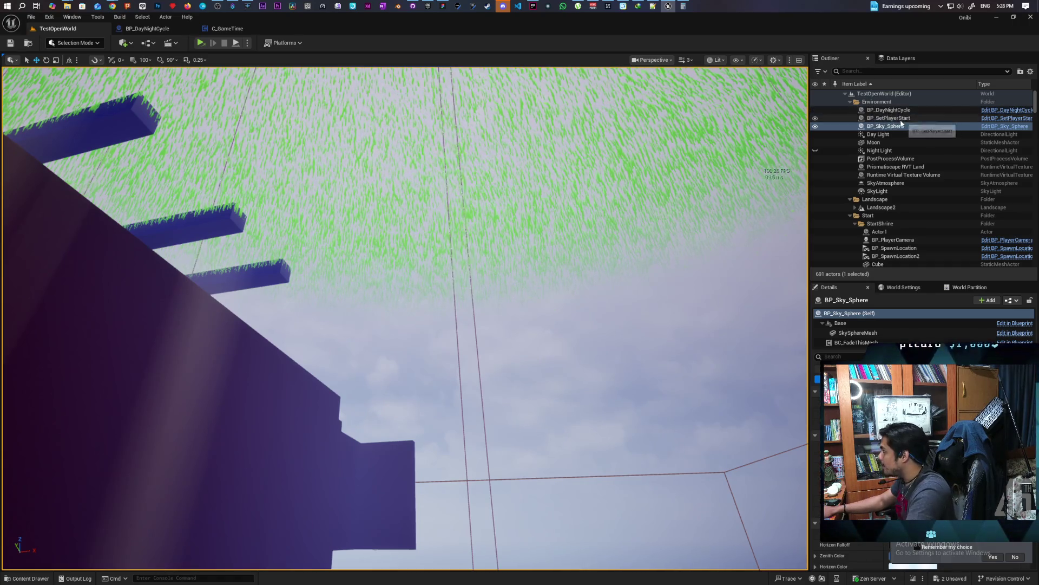
# Adjust a BP_SetPlayerStart actor property and save the modified packages via Save Selected
pyautogui.click(874, 118)
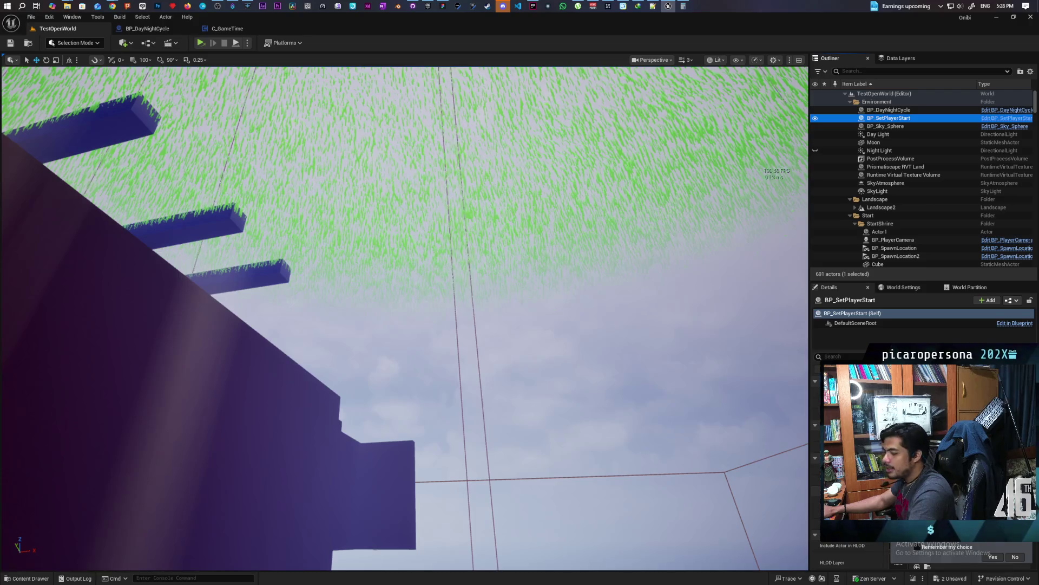
pyautogui.scroll(-1, 923, 460)
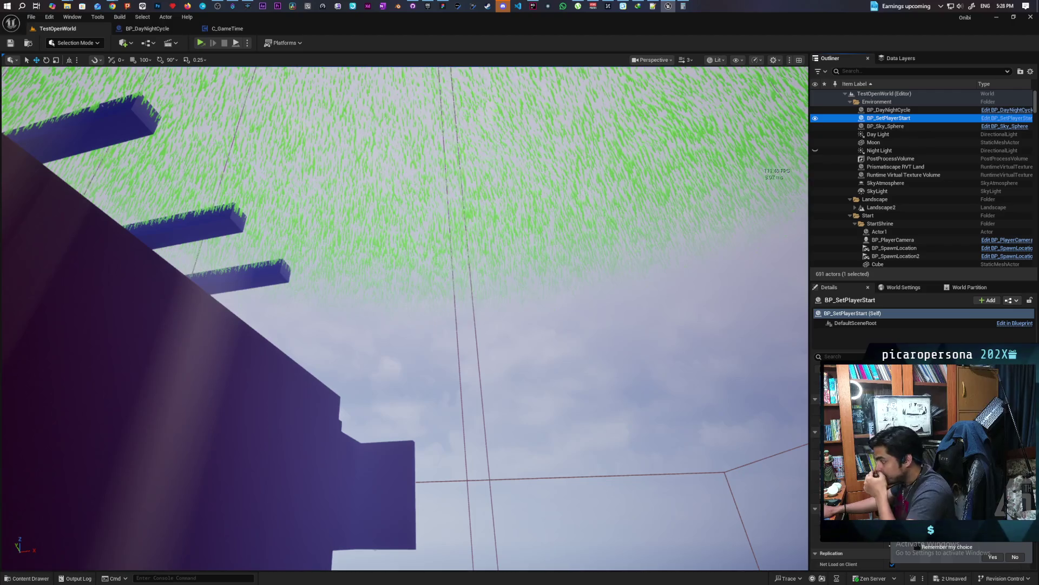
pyautogui.click(920, 457)
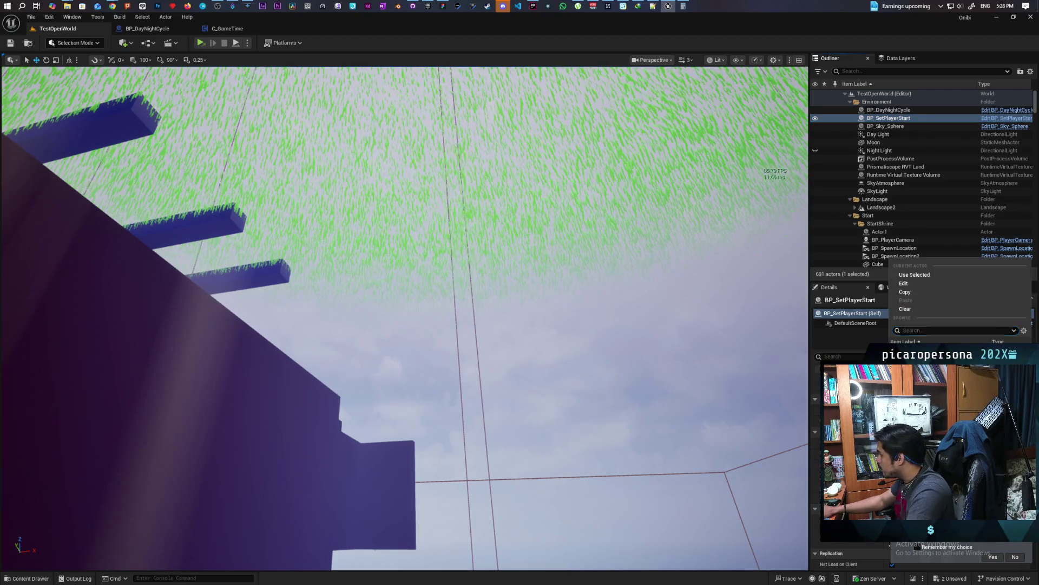
pyautogui.click(892, 118)
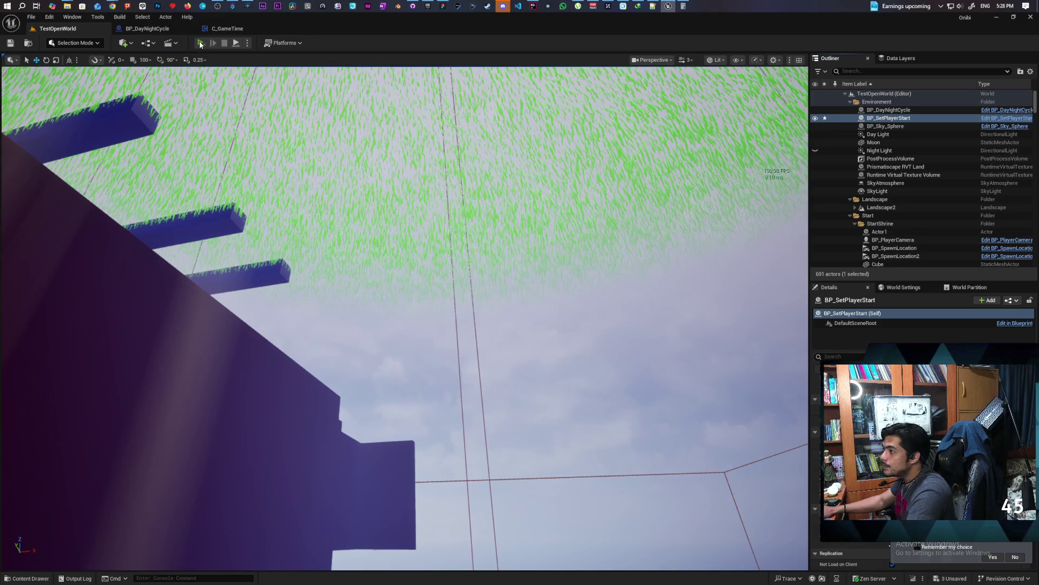
pyautogui.hotkey('ctrl', 'shift', 's')
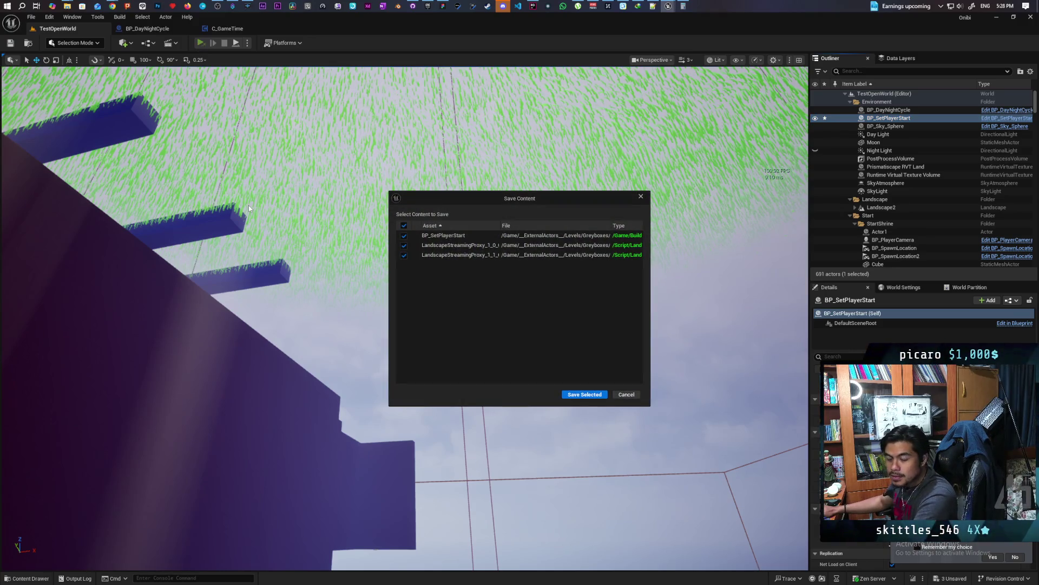
pyautogui.click(585, 395)
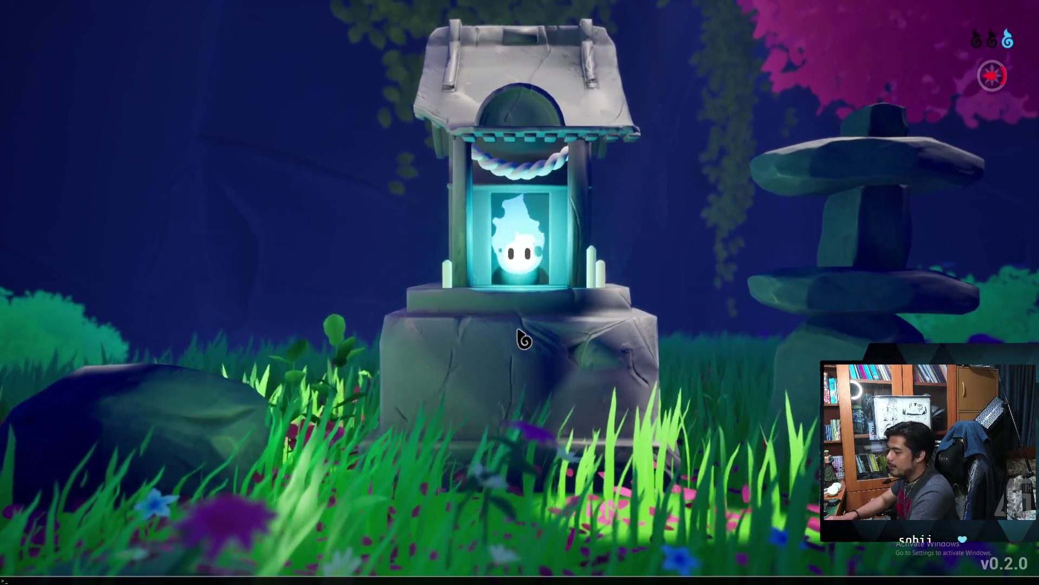
# Reopen the game console with r.VolumetricFog.GridSizeZ recalled on its input line
pyautogui.press('Up')
pyautogui.press('Up')
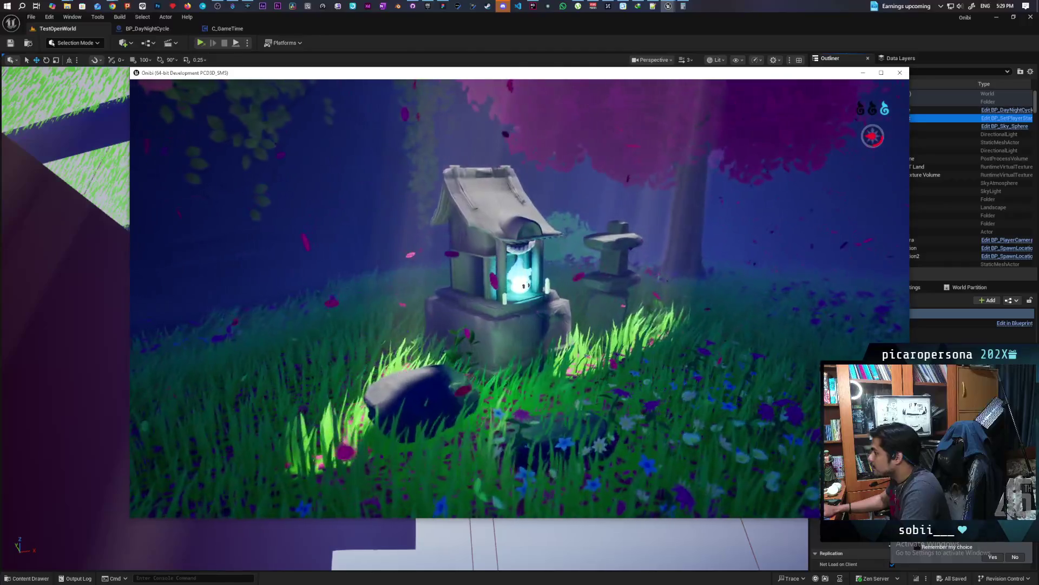
pyautogui.press('`')
pyautogui.press('Up')
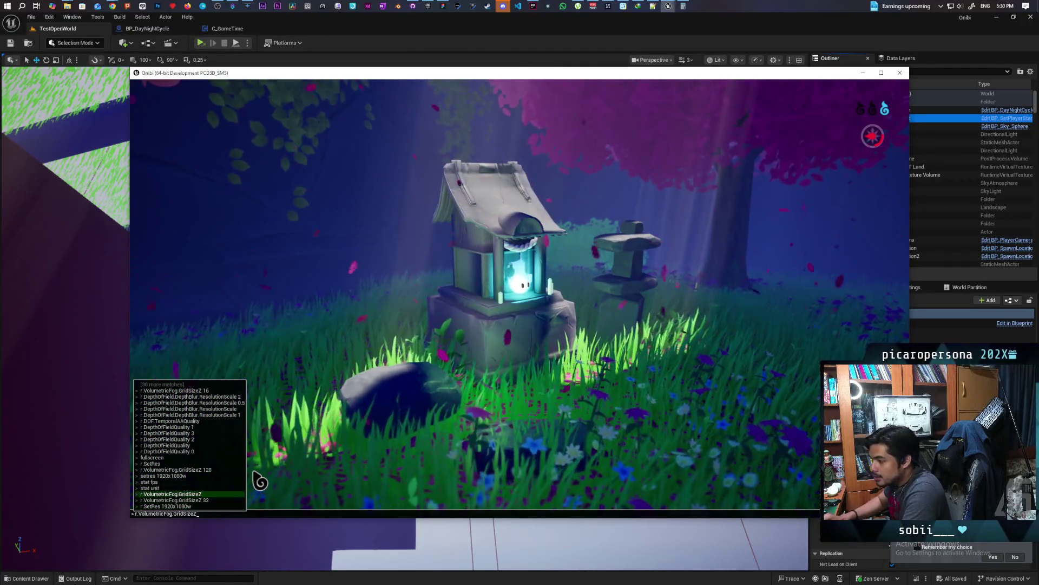
# Show stat unit timings and try fog GridSizeZ 32 against a higher value
pyautogui.press('Up')
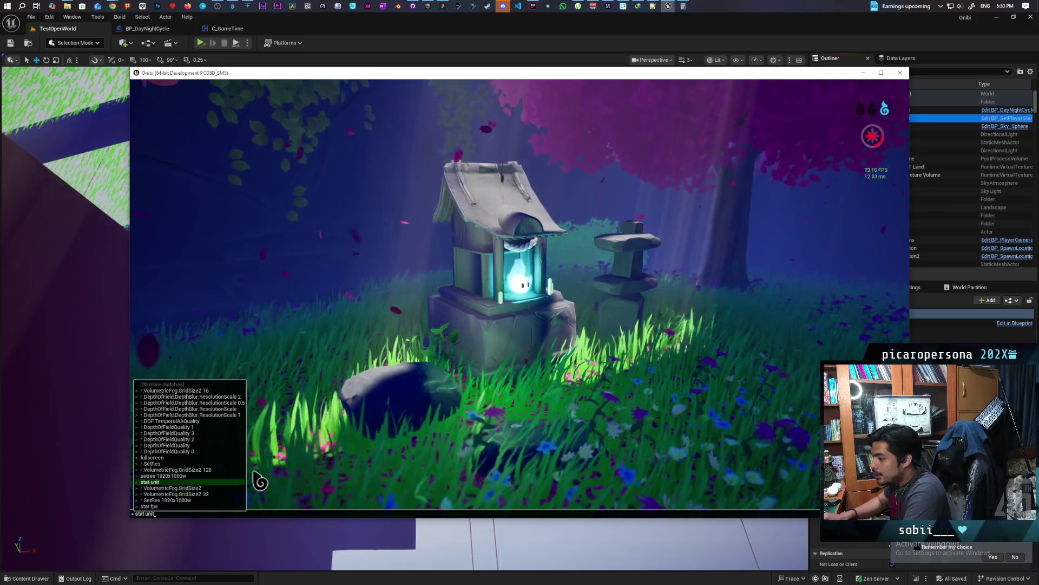
pyautogui.press('Return')
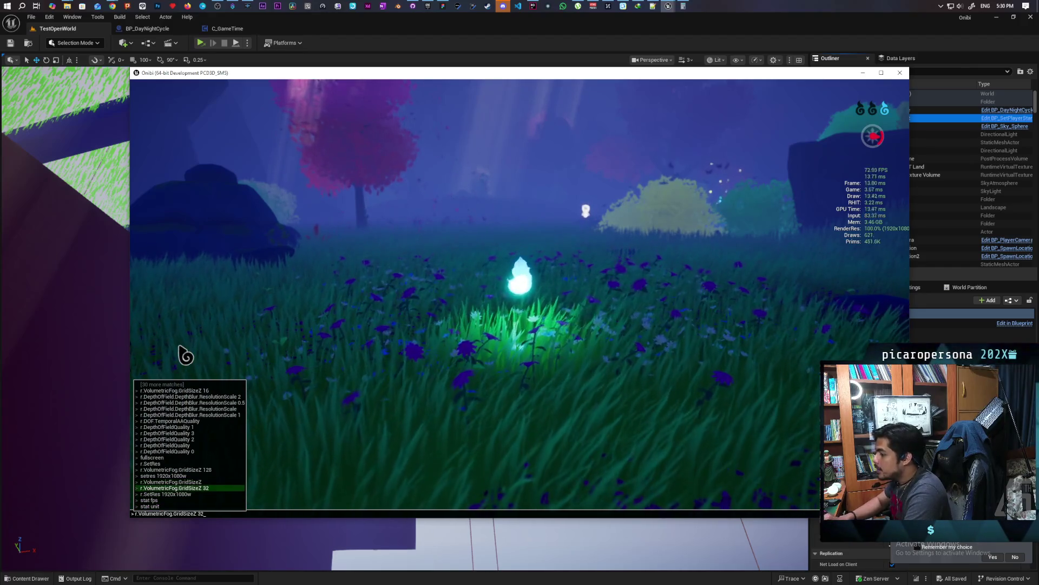
pyautogui.press('Return')
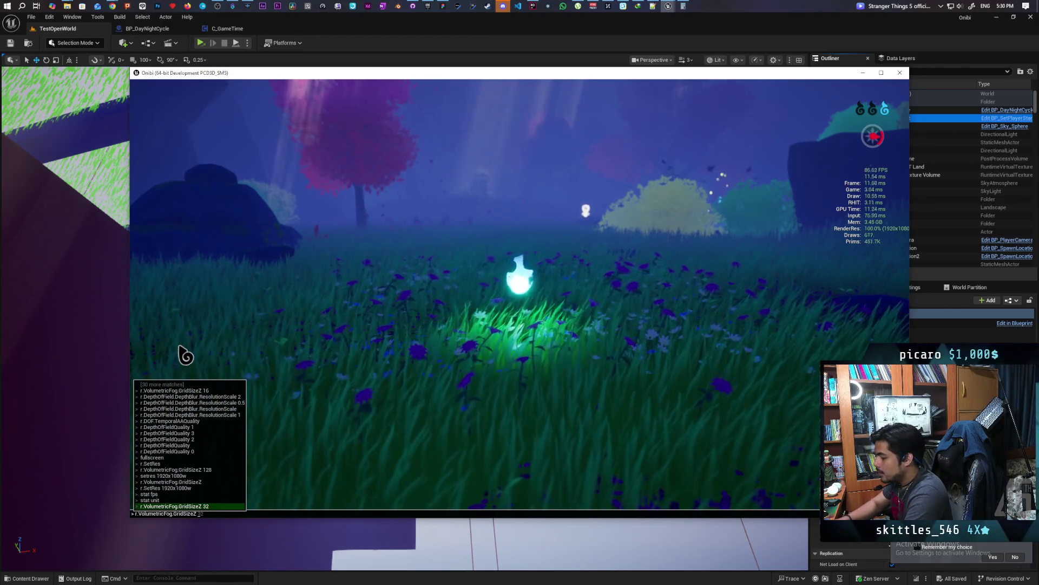
pyautogui.write('128')
pyautogui.press('Return')
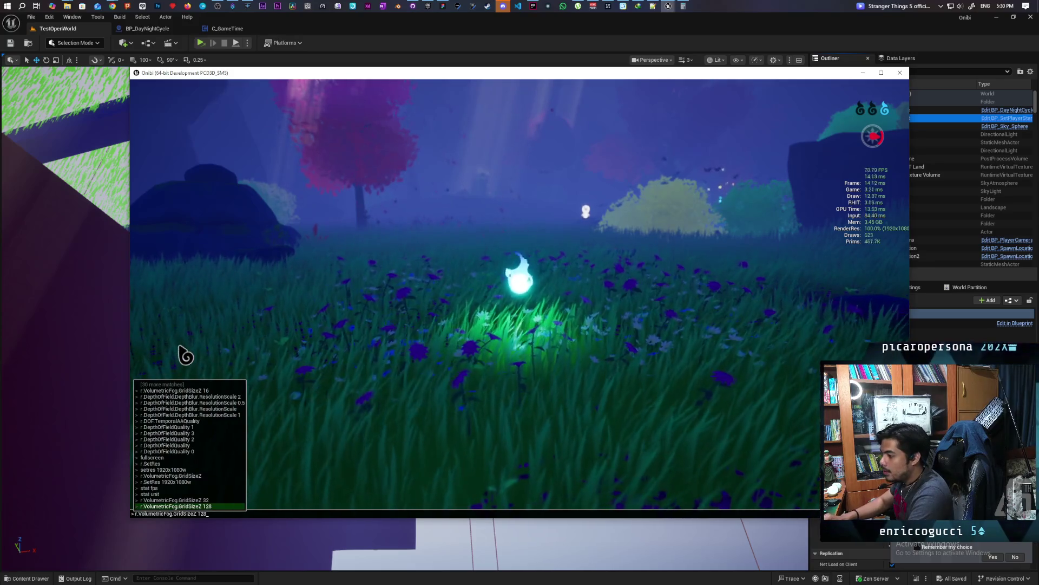
pyautogui.press('Up')
pyautogui.press('Return')
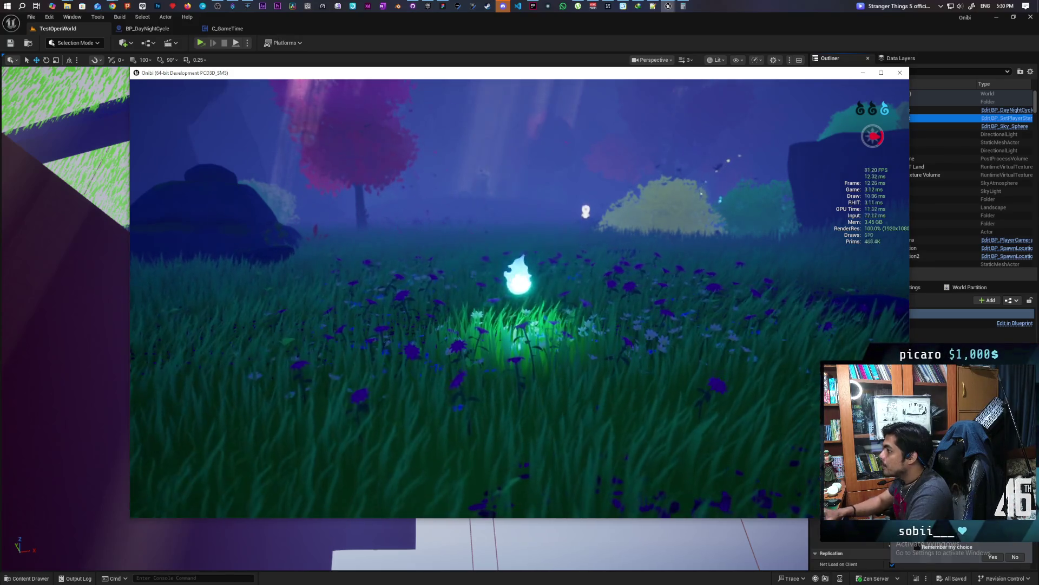
# Move the spirit past the pink tree toward the shrine
pyautogui.press('a')
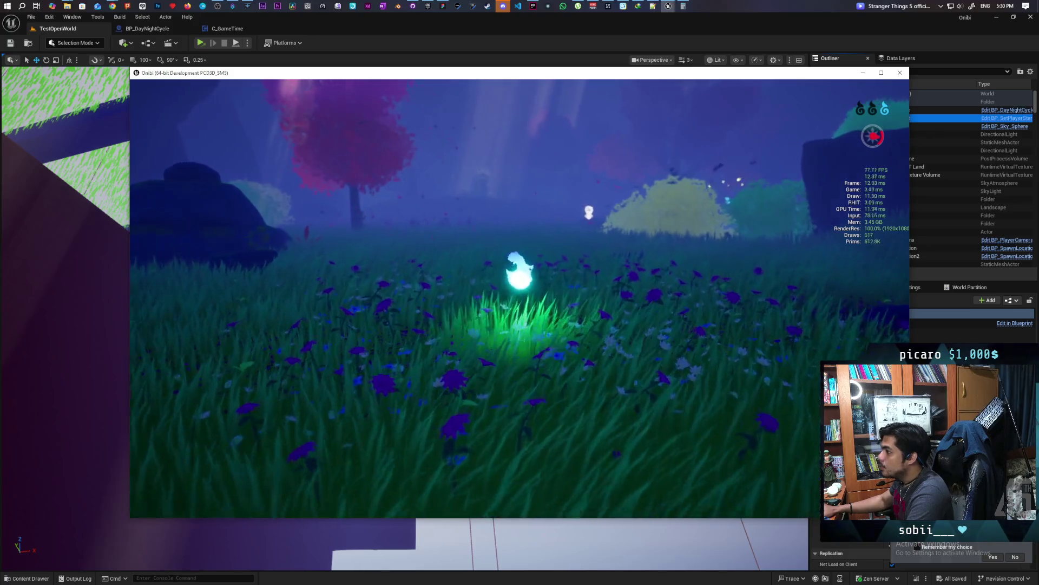
pyautogui.press('w')
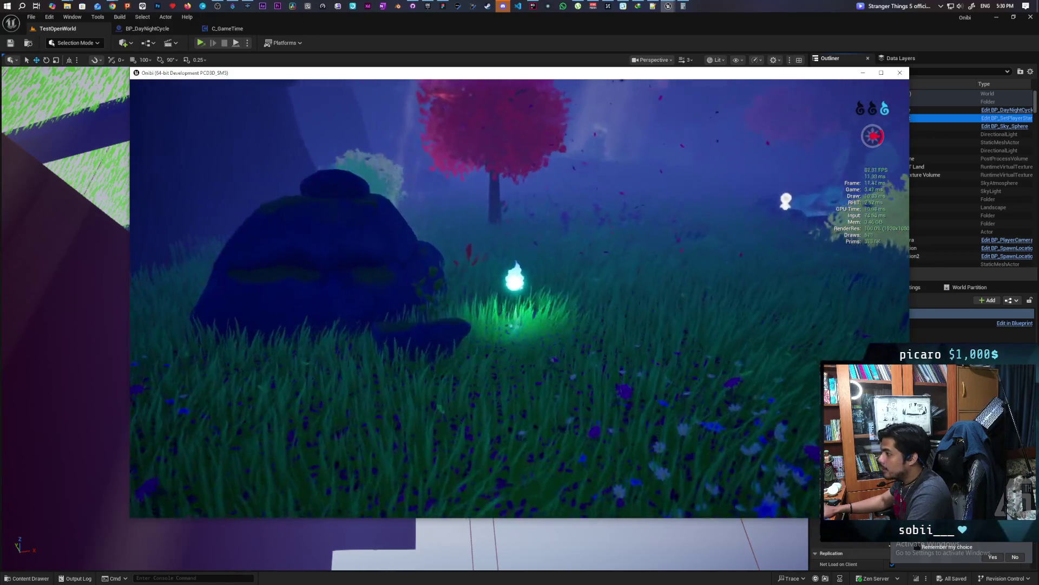
pyautogui.press('w')
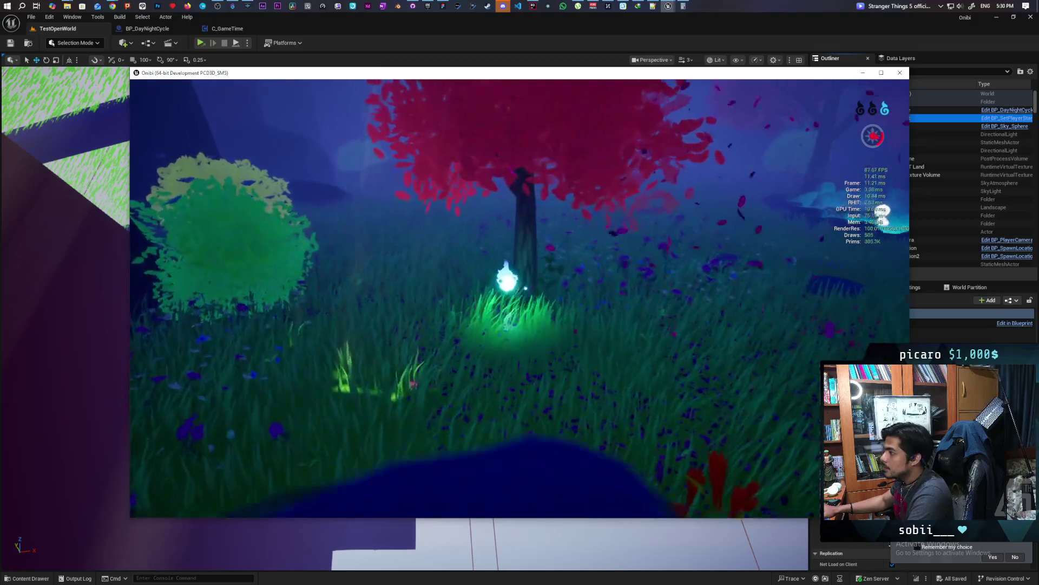
pyautogui.press('w')
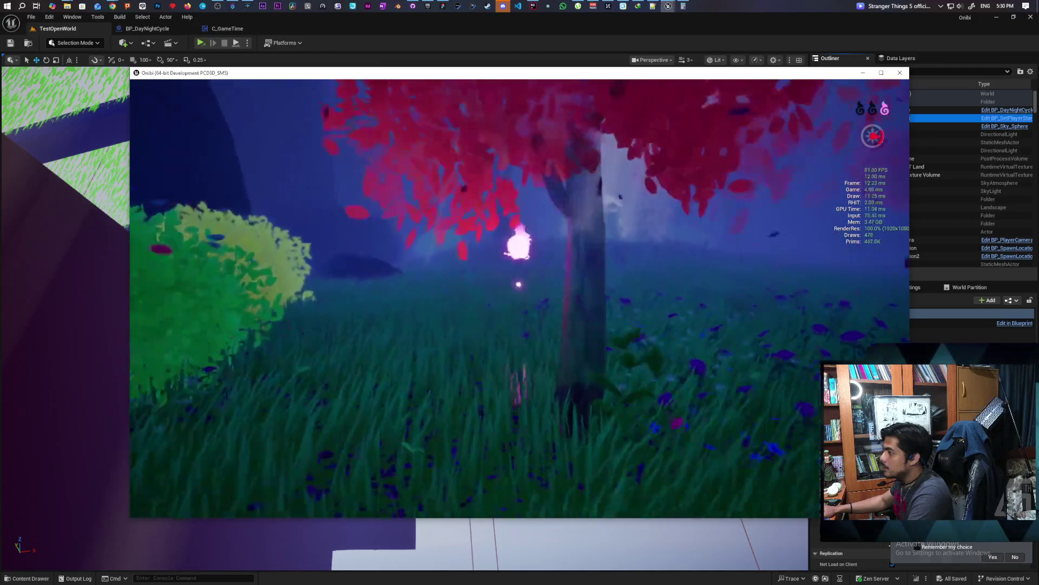
pyautogui.press('w')
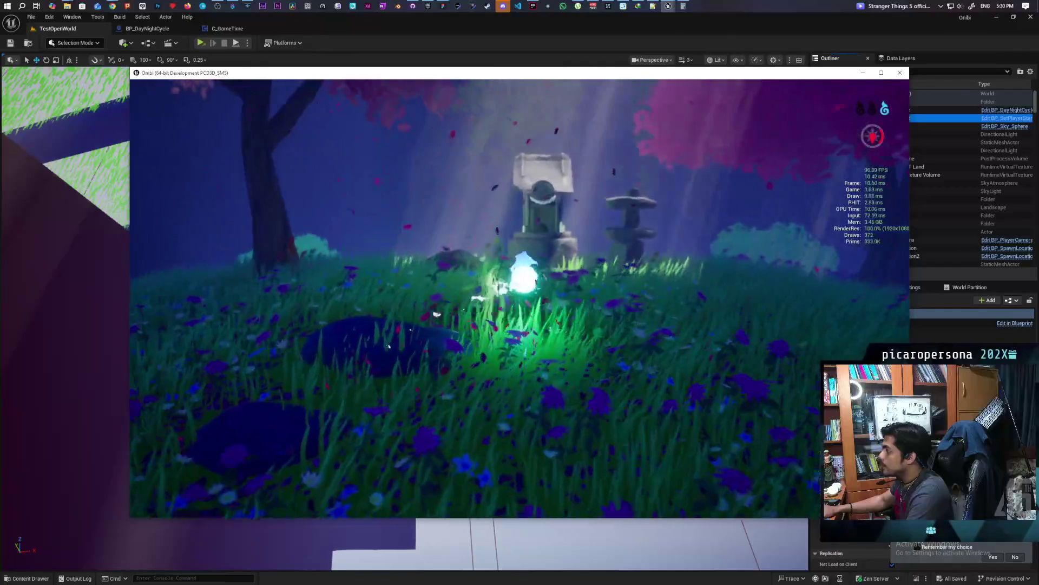
pyautogui.press('w')
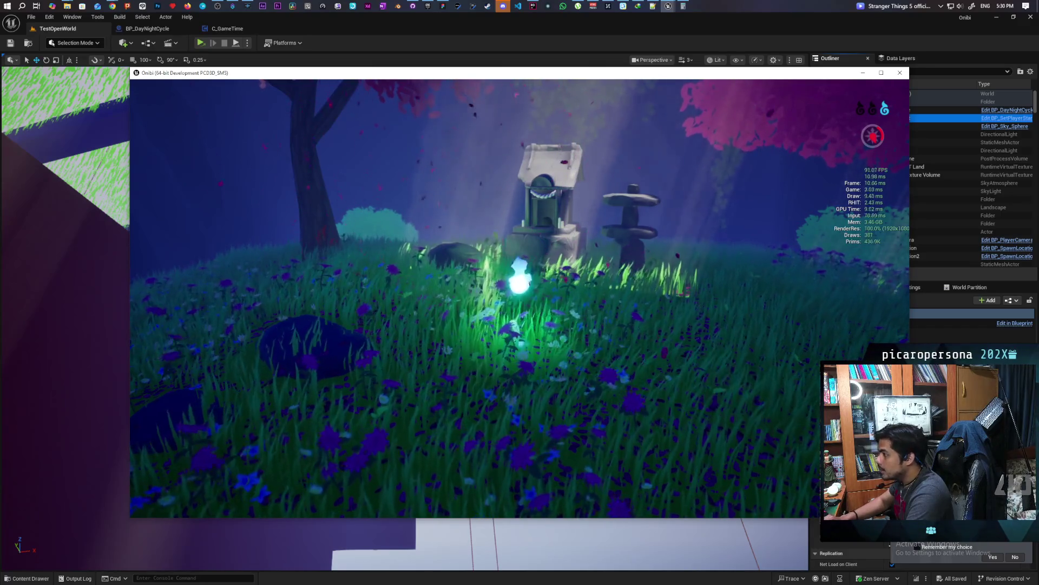
# Compare fog GridSizeZ 128, settle on 64, then pause the game
pyautogui.press('`')
pyautogui.press('Up')
pyautogui.press('Up')
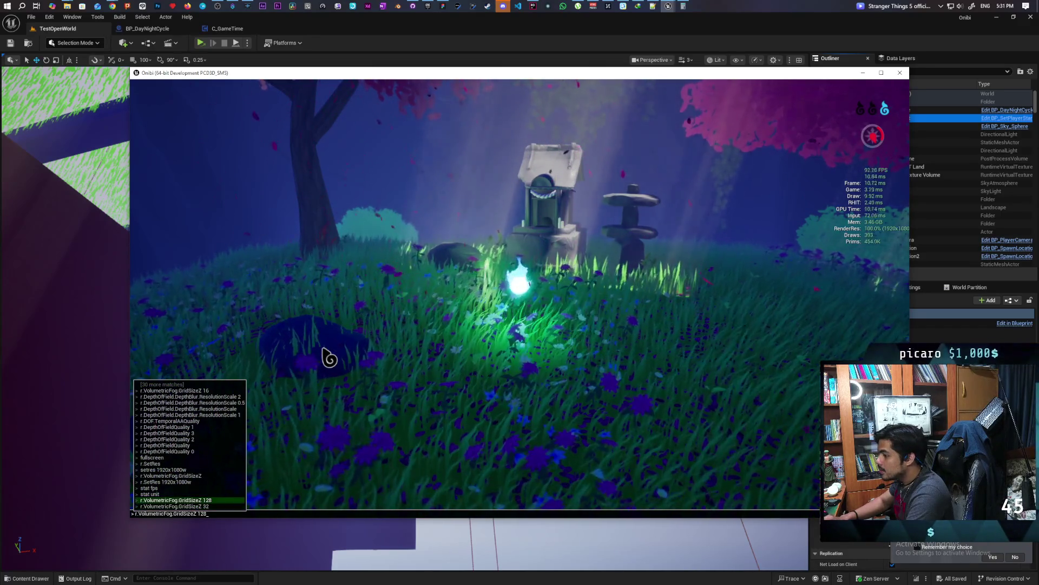
pyautogui.press('Return')
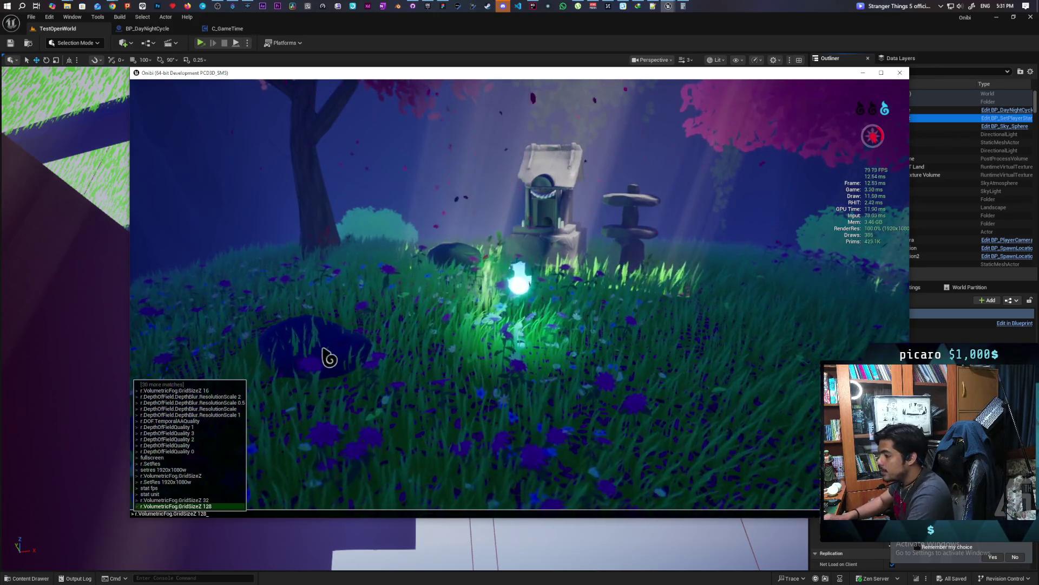
pyautogui.press('BackSpace')
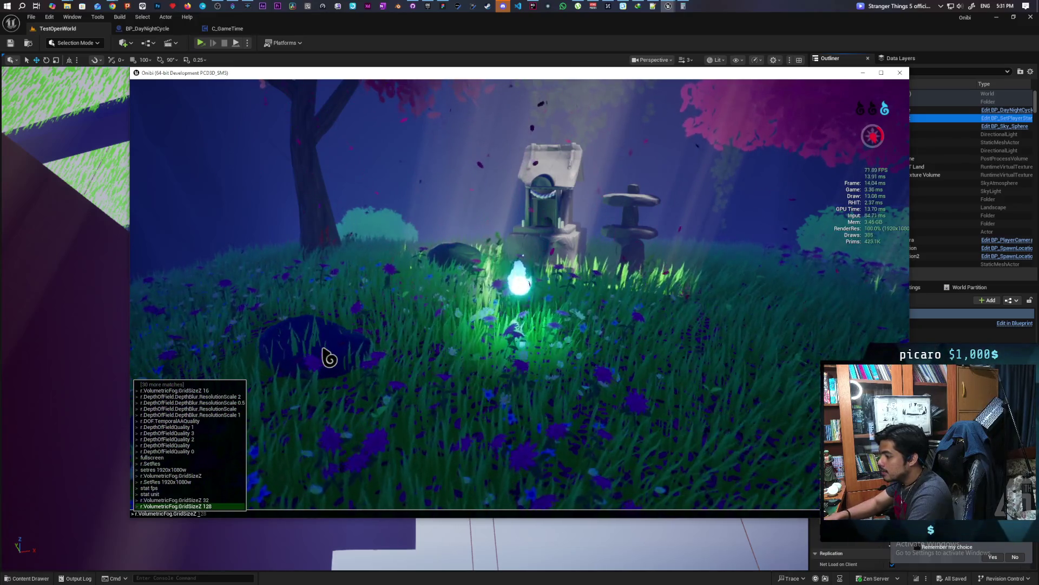
pyautogui.write('64')
pyautogui.press('Return')
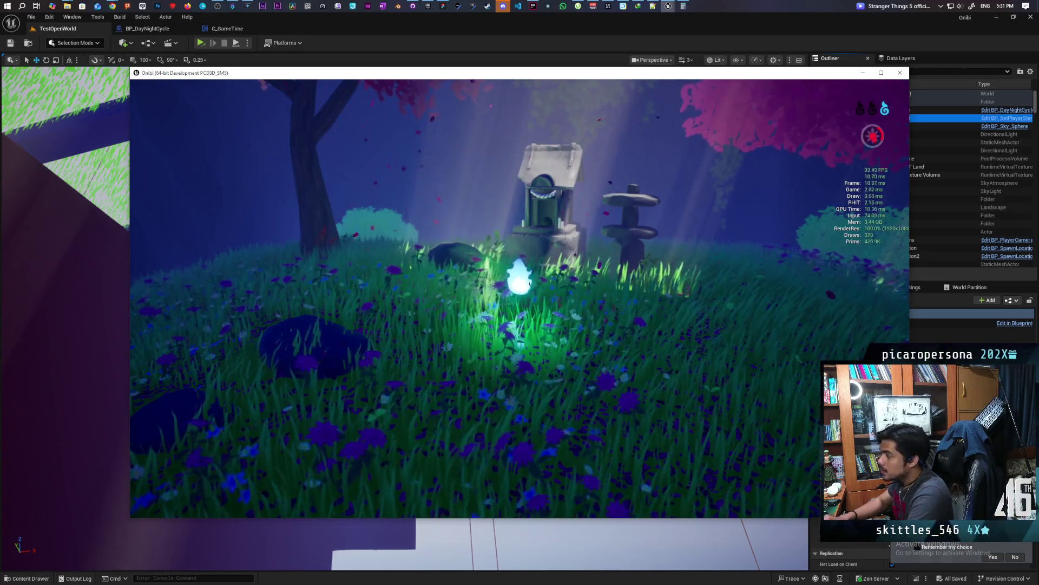
pyautogui.press('`')
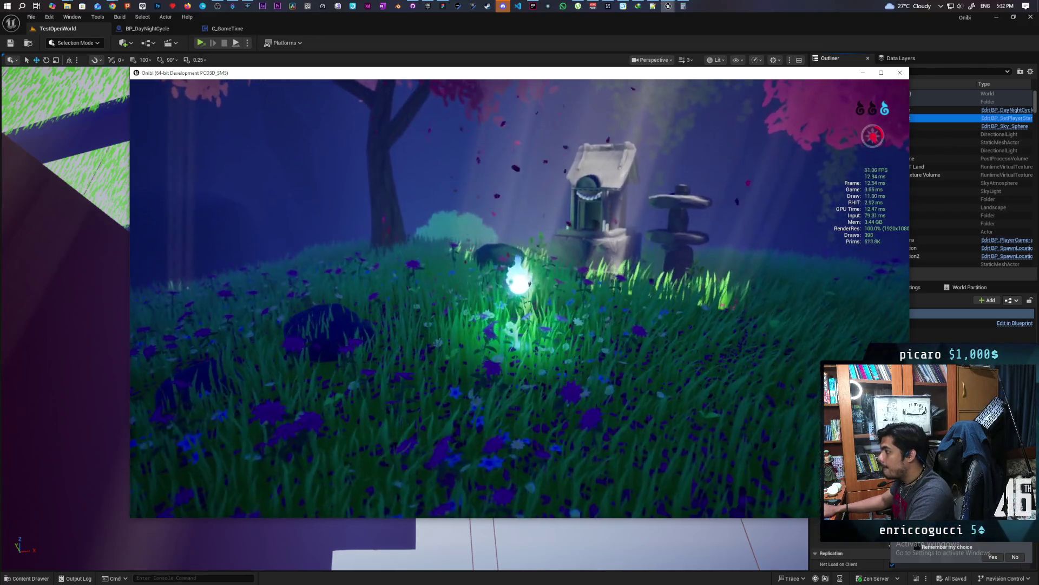
pyautogui.press('Escape')
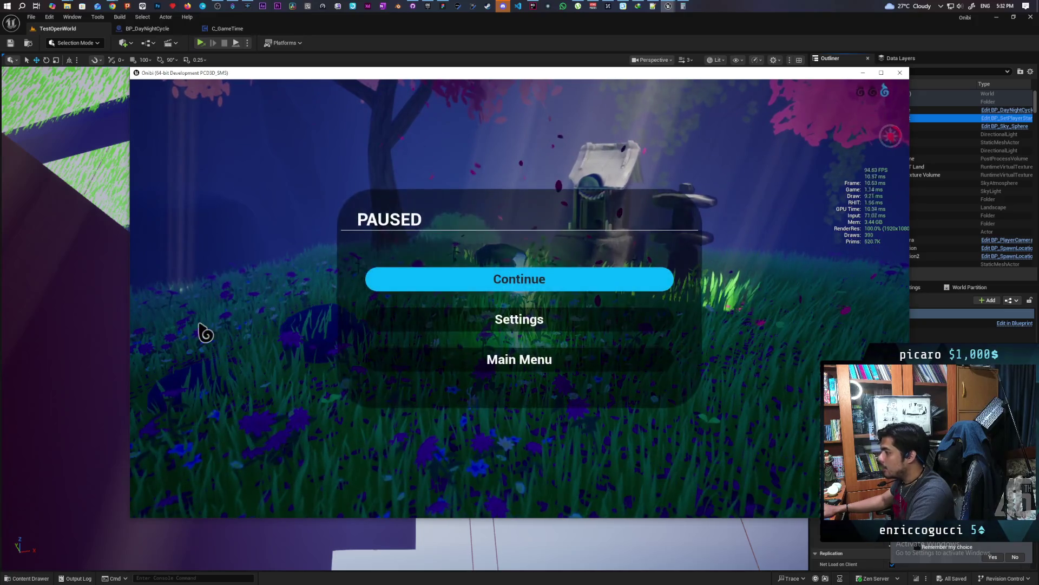
# Close the standalone Onibi game window with Alt+F4 and relaunch play from the editor
pyautogui.hotkey('alt', 'F4')
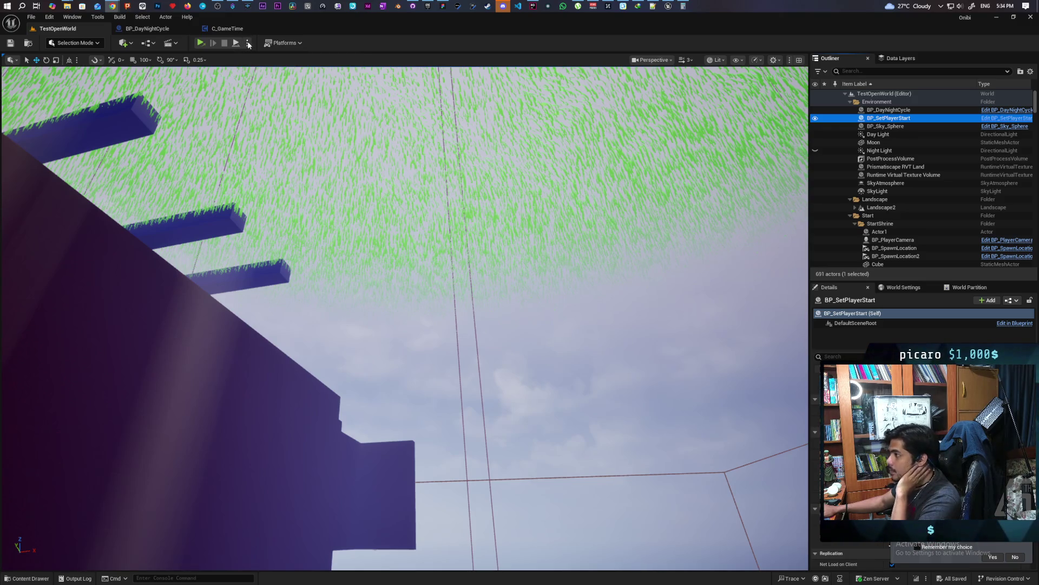
pyautogui.click(203, 45)
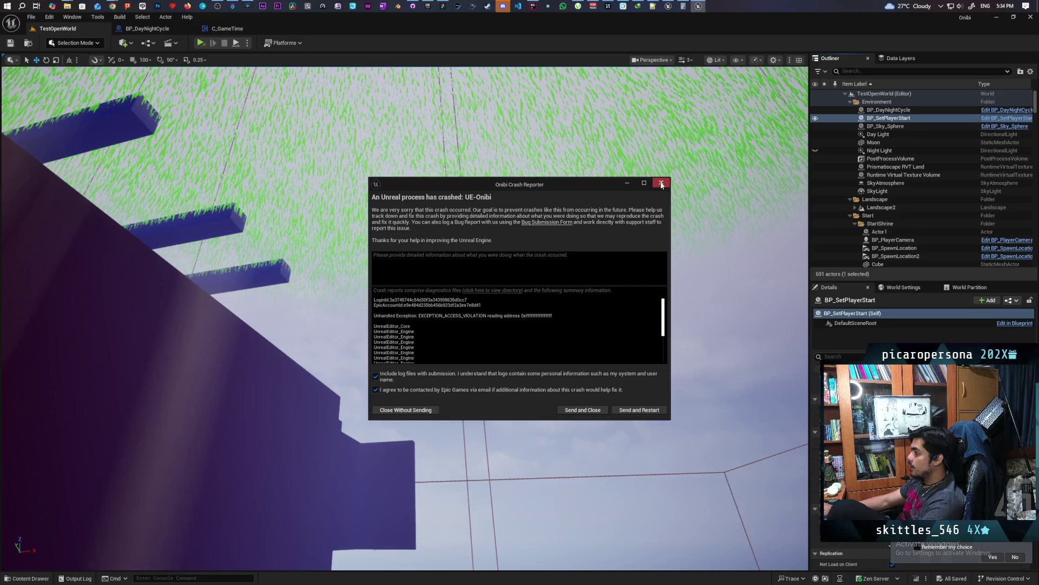
# Close the Onibi Crash Reporter and relaunch Play-In-Editor with the spirit character
pyautogui.click(661, 184)
pyautogui.click(202, 42)
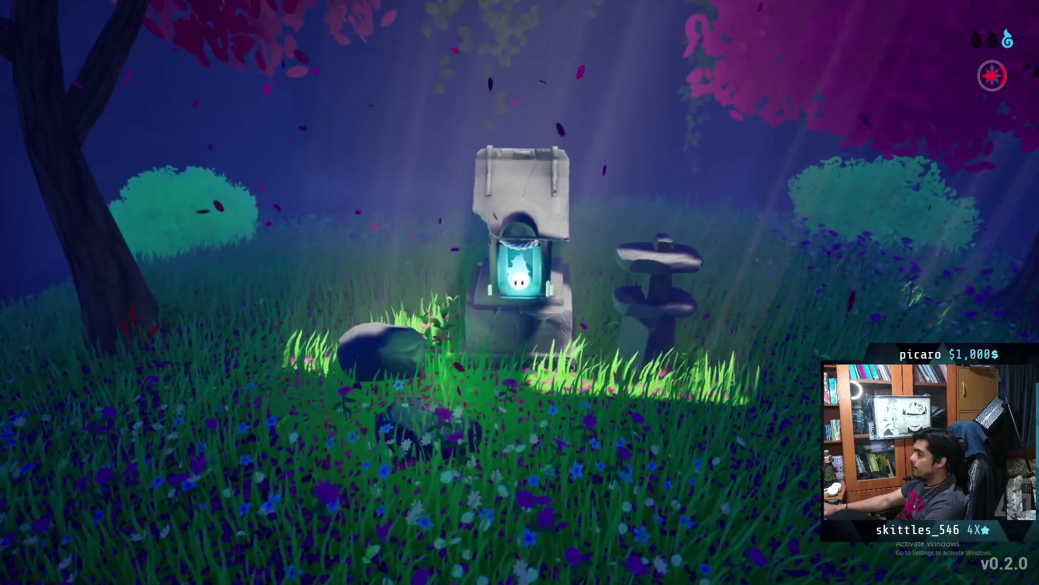
# Walk the spirit toward the shrine, then run stat fps from the console history
pyautogui.press('s')
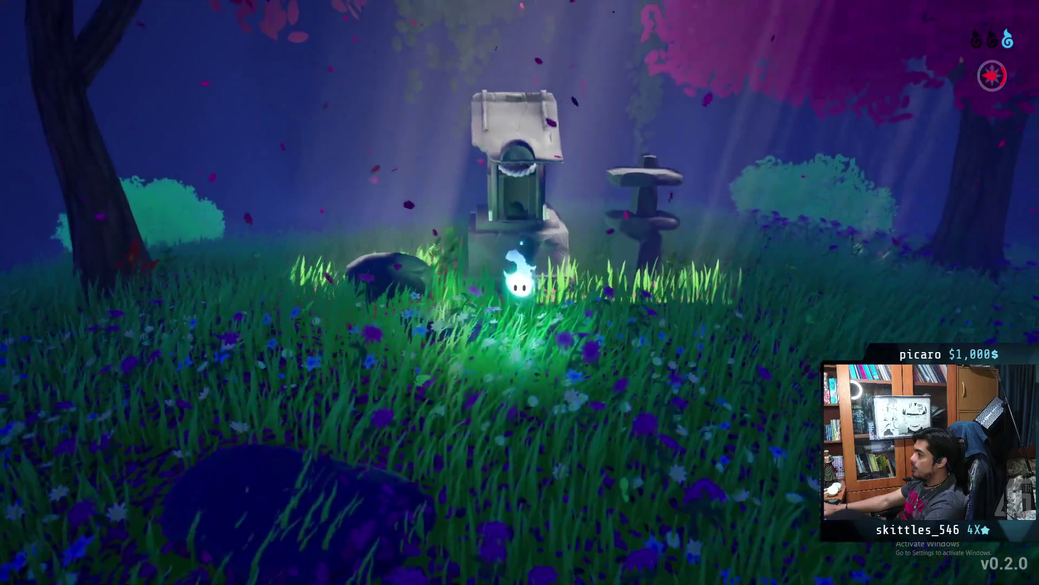
pyautogui.press('w')
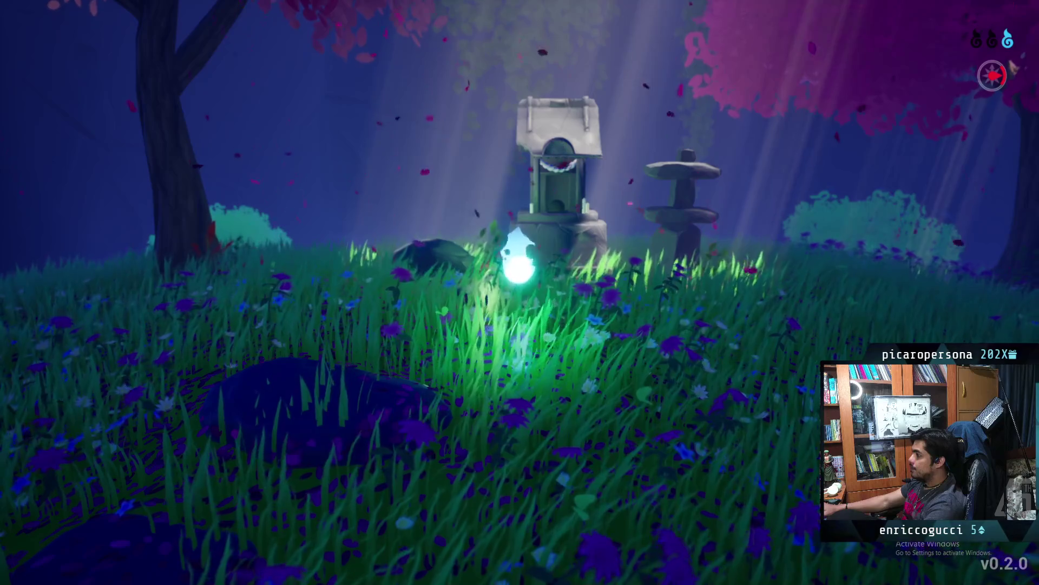
pyautogui.press('`')
pyautogui.press('Up')
pyautogui.press('Up')
pyautogui.press('Up')
pyautogui.press('Up')
pyautogui.press('Up')
pyautogui.press('Return')
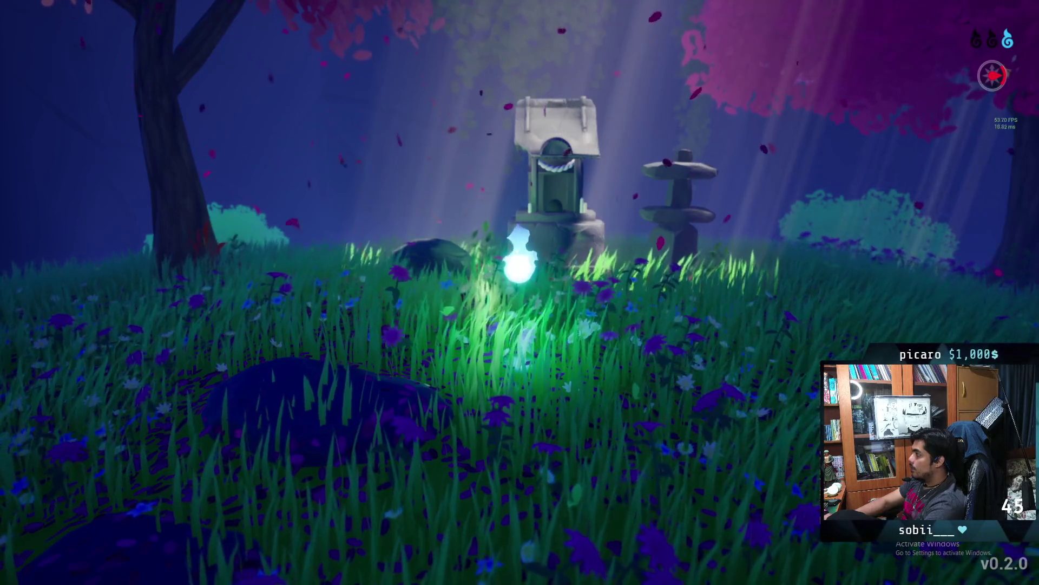
pyautogui.press('`')
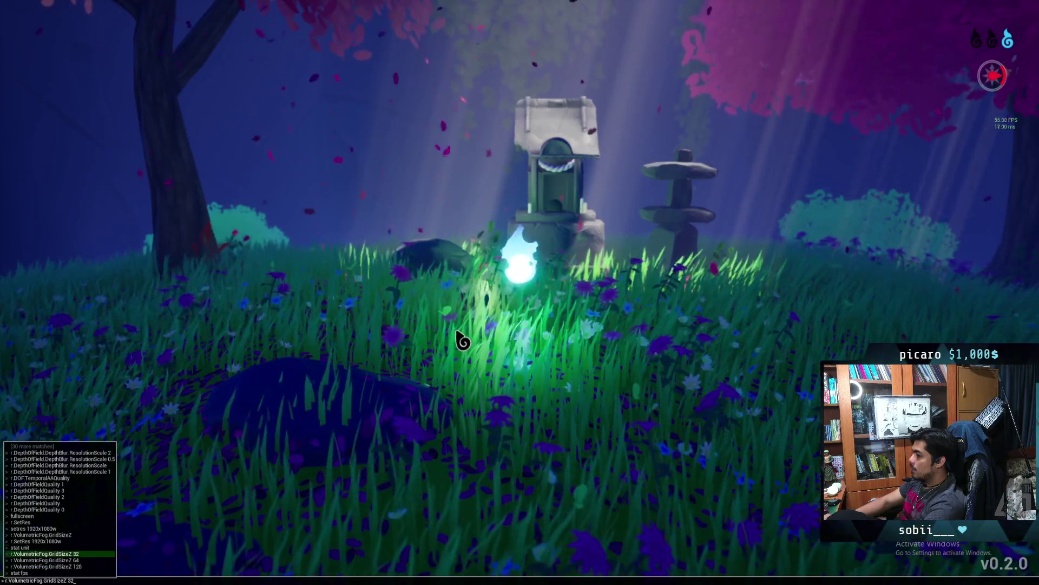
# Run stat unit and apply r.VolumetricFog.GridSizeZ 32 from the console history
pyautogui.write('stat unit')
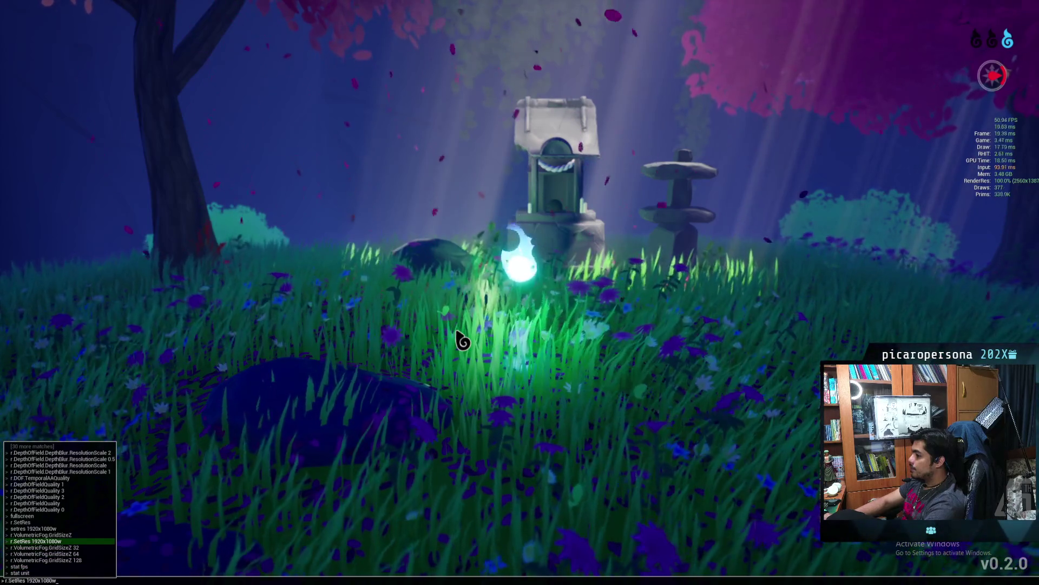
pyautogui.press('Down')
pyautogui.press('Down')
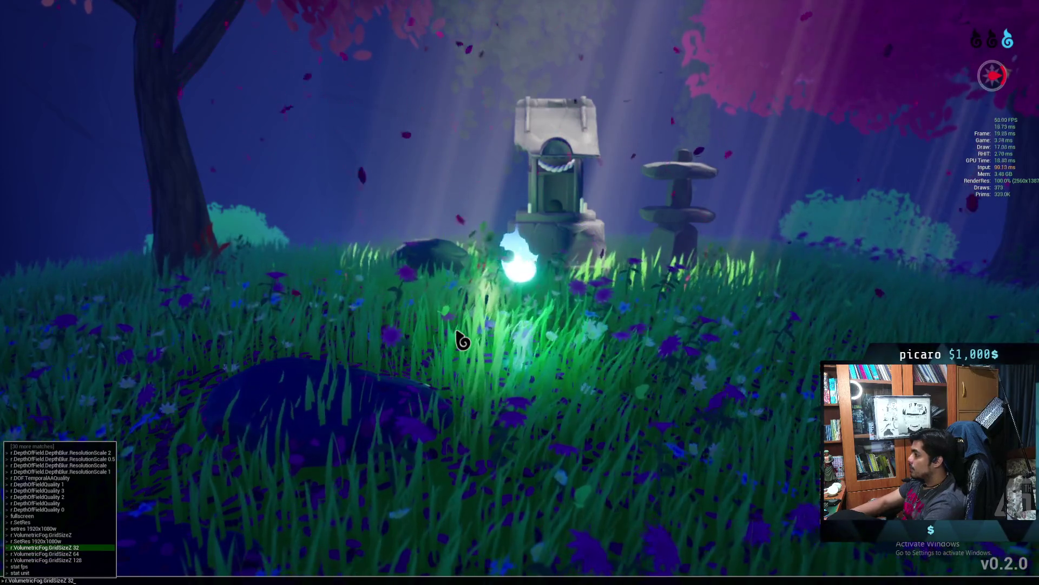
pyautogui.press('Return')
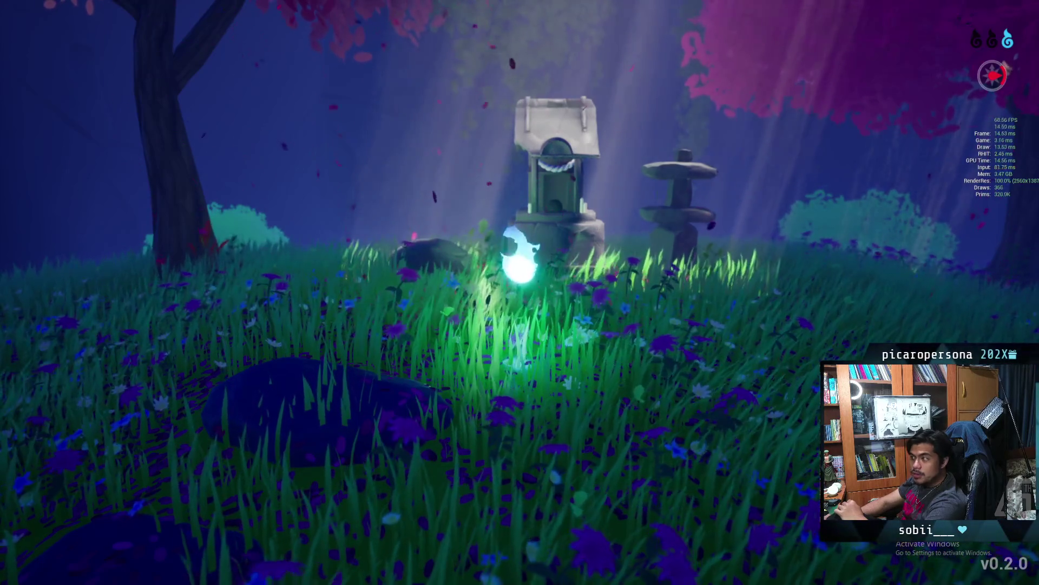
# Rerun the last fog command from the console, then exit the play session
pyautogui.press('`')
pyautogui.press('Up')
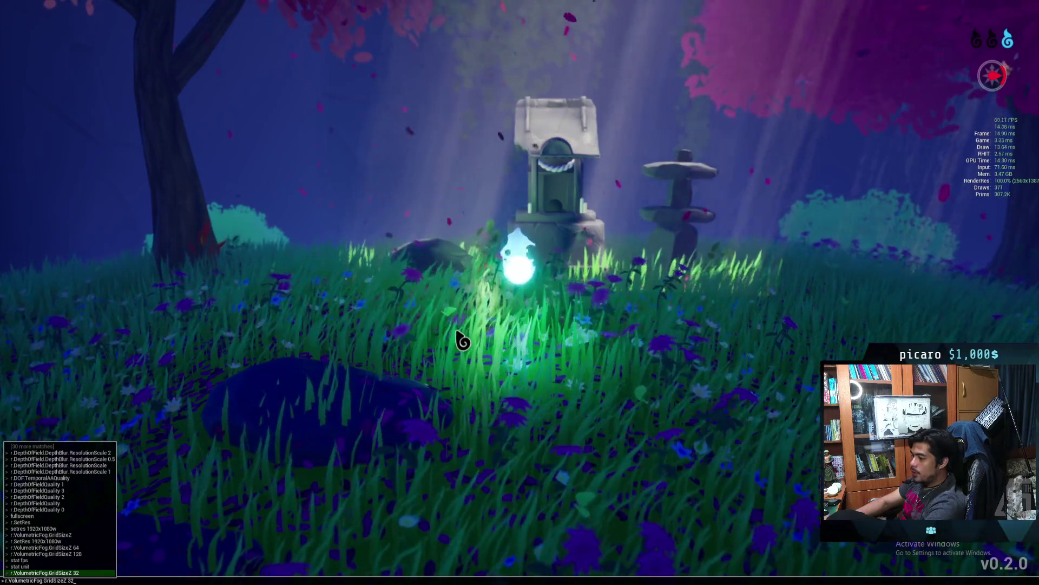
pyautogui.press('Return')
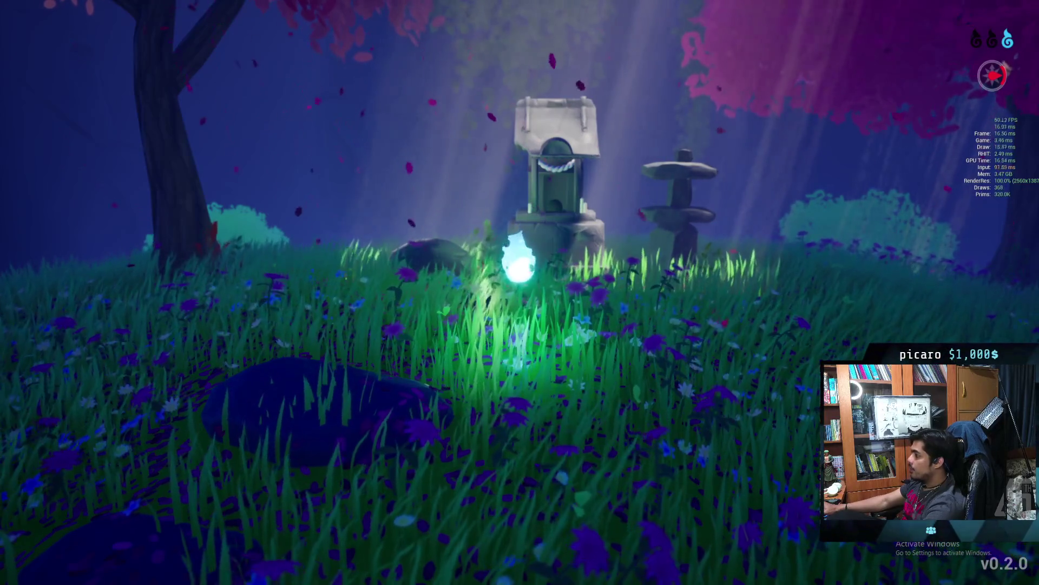
pyautogui.press('Escape')
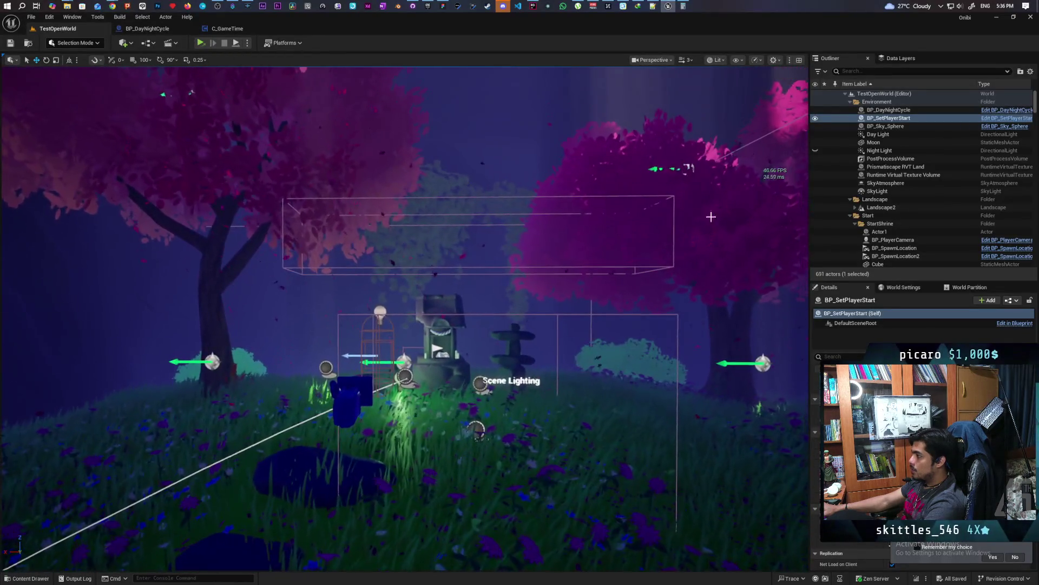
# Inspect BP_DayNightCycle and Day Light properties with editor icons hidden via G
pyautogui.click(903, 109)
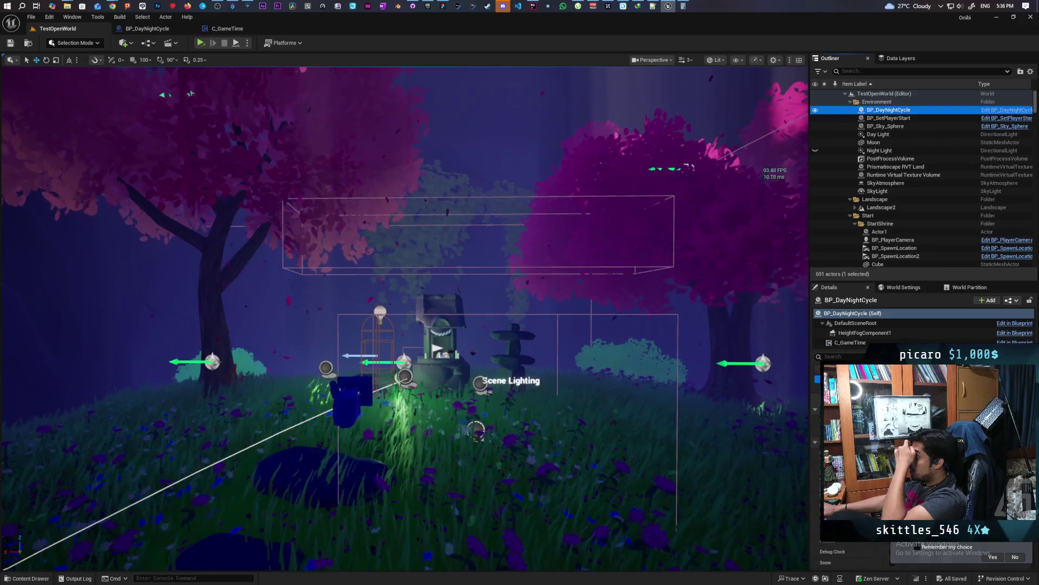
pyautogui.scroll(-5, 920, 460)
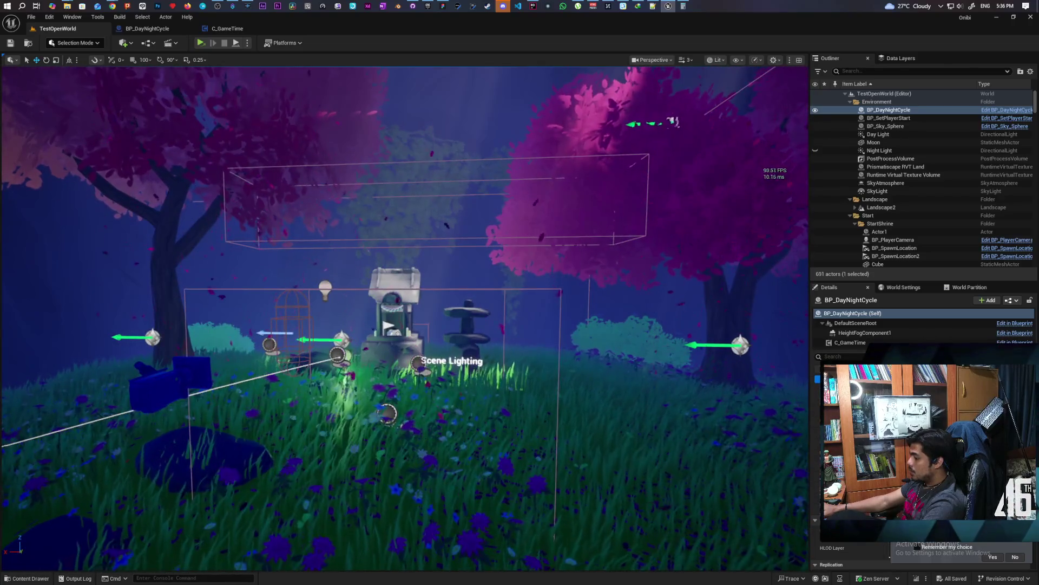
pyautogui.press('g')
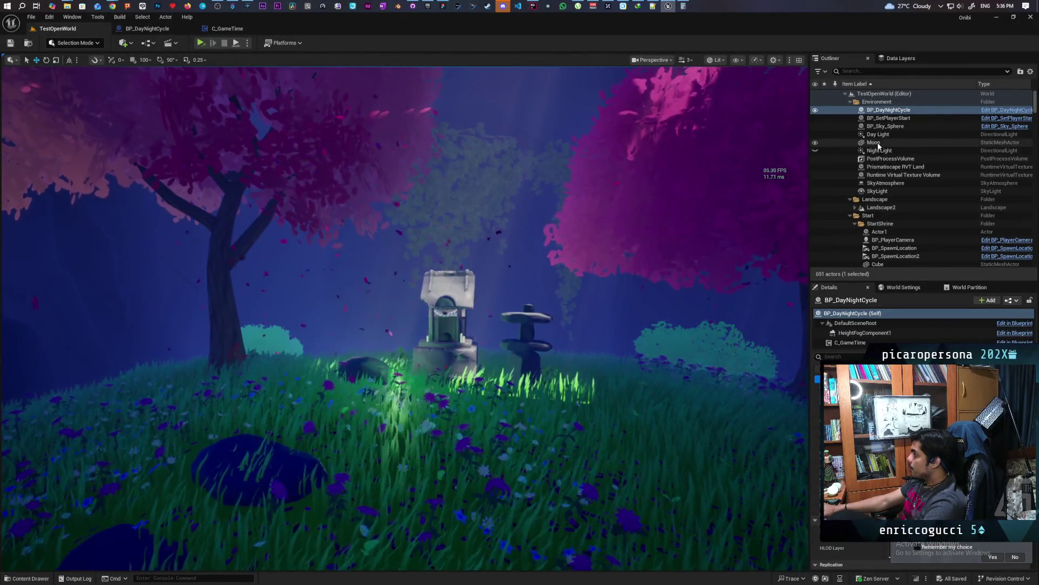
pyautogui.click(878, 134)
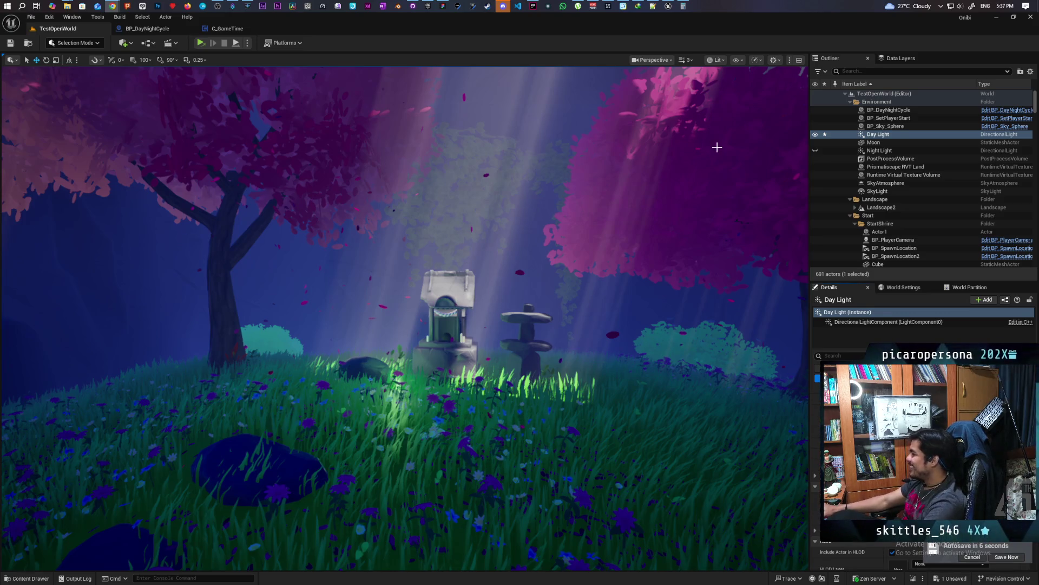
# Fly the viewport closer to the shrine and reselect BP_DayNightCycle
pyautogui.click(531, 26)
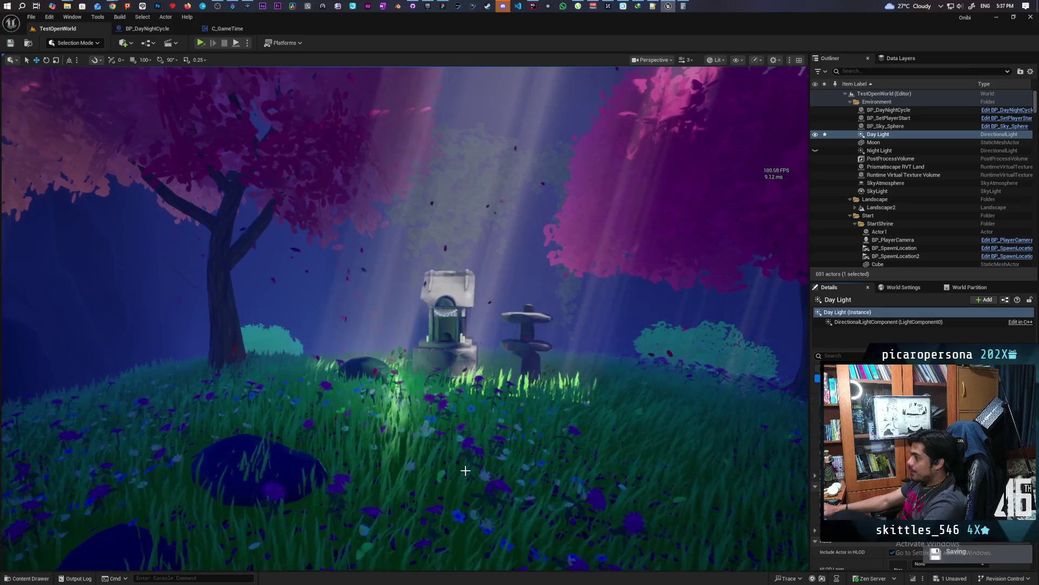
pyautogui.moveTo(706, 301)
pyautogui.mouseDown()
pyautogui.moveTo(699, 286)
pyautogui.moveTo(712, 268)
pyautogui.moveTo(701, 257)
pyautogui.moveTo(714, 254)
pyautogui.mouseUp()
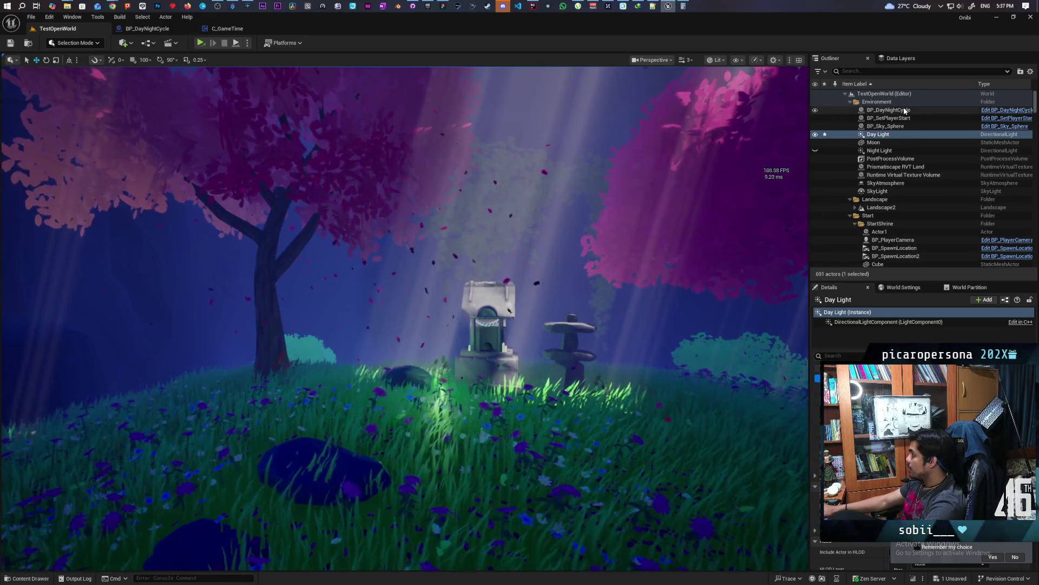
pyautogui.click(904, 110)
# Show HeightFogComponent1 settings in BP_DayNightCycle's Details panel
pyautogui.click(864, 333)
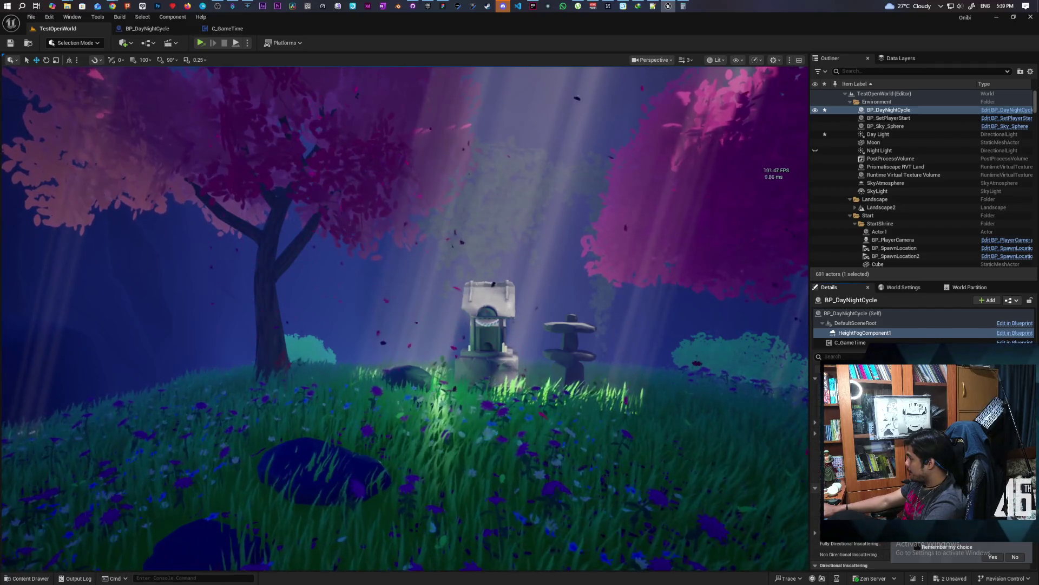
# Dolly the view far back over the fog-filled valley and focus the console command field
pyautogui.scroll(-5, 404, 318)
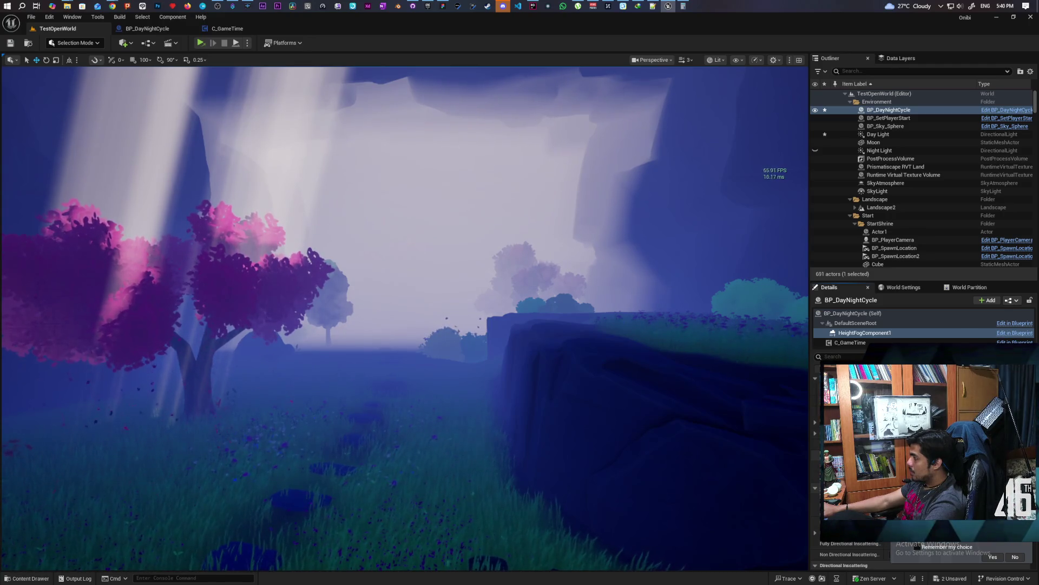
pyautogui.click(202, 577)
# Change the recalled r.VolumetricFog.GridSizeZ 64 command to 32 and apply it
pyautogui.press('Up')
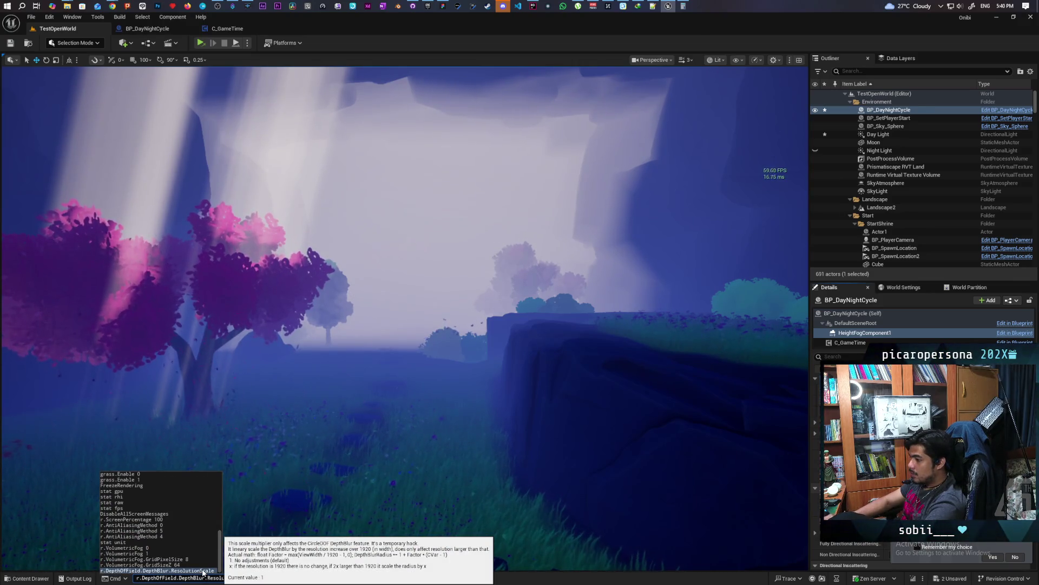
pyautogui.press('Up')
pyautogui.press('Up')
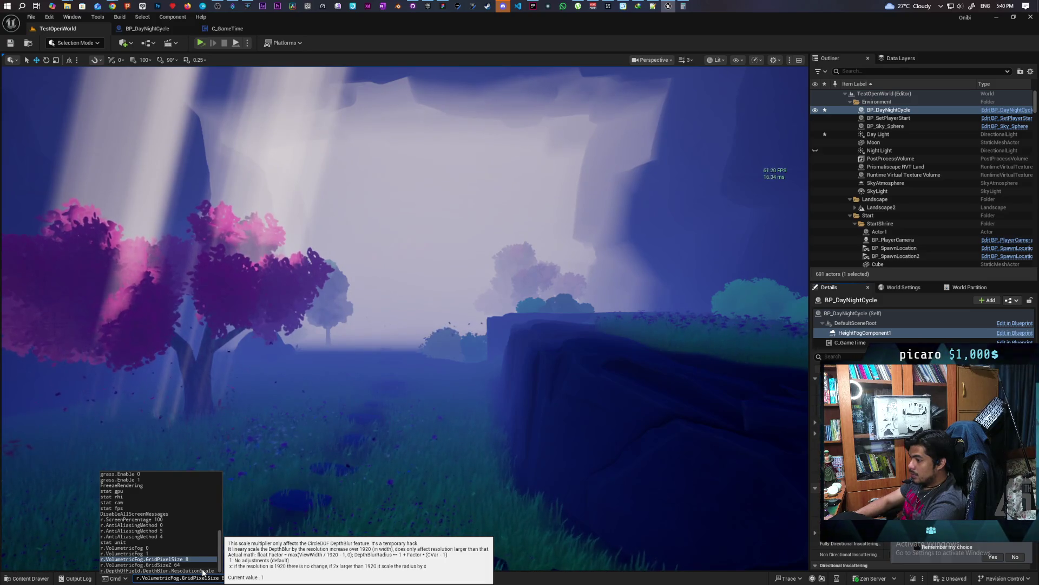
pyautogui.press('Down')
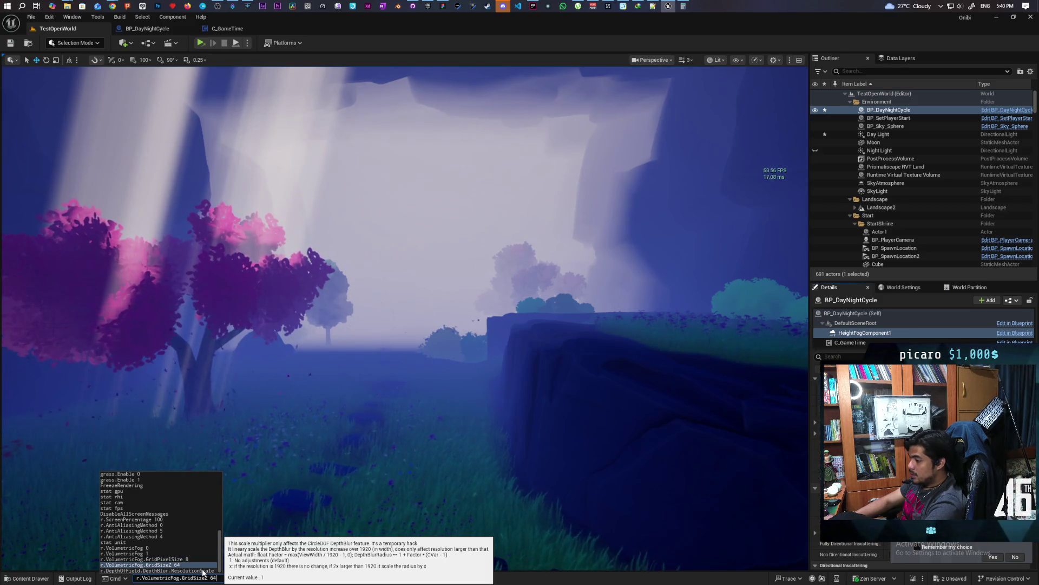
pyautogui.press('BackSpace')
pyautogui.press('BackSpace')
pyautogui.write('32')
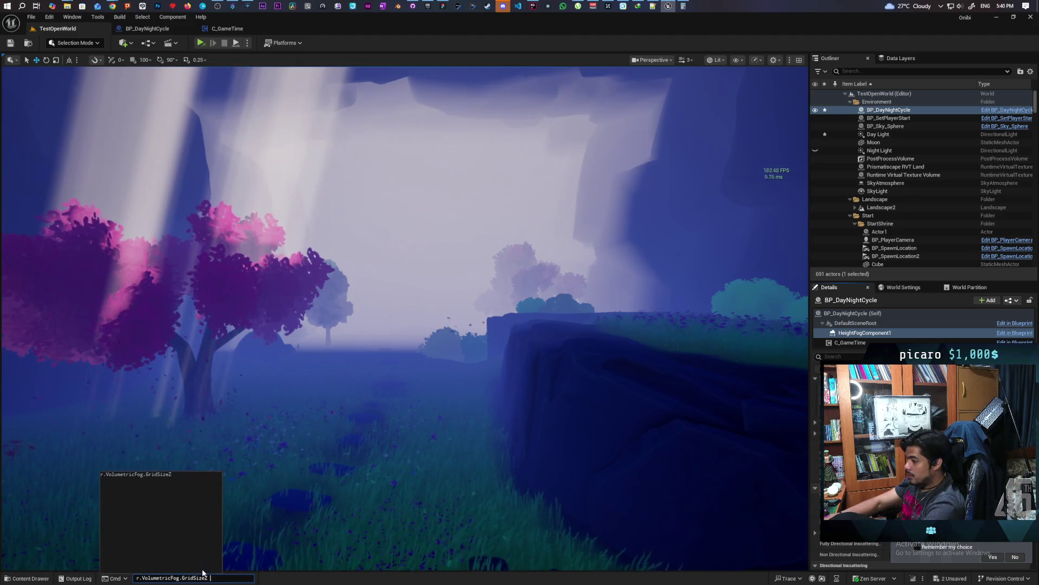
pyautogui.press('Return')
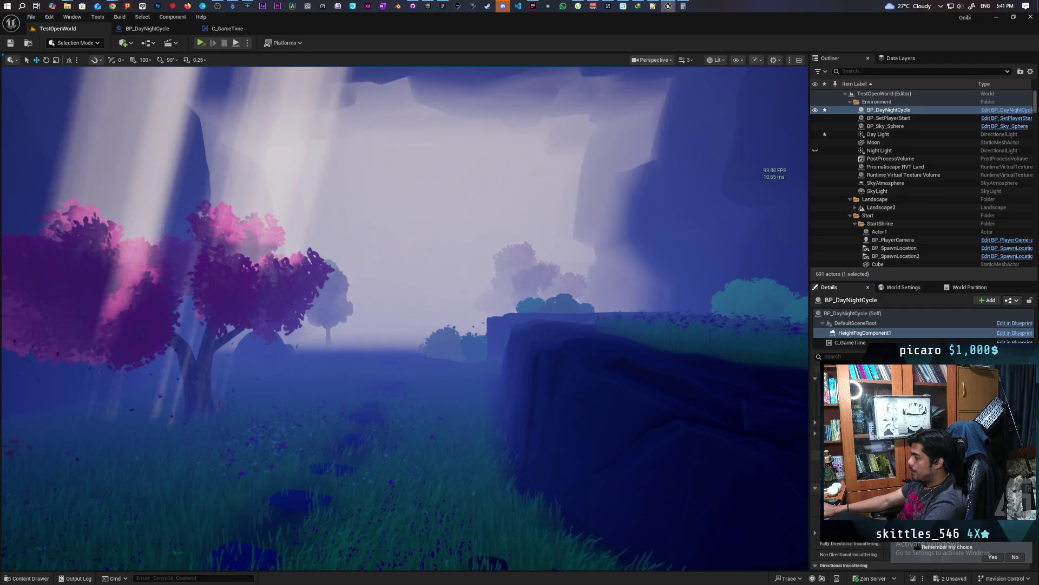
# Fly the view forward toward the pink blossom trees and misty cliffs
pyautogui.press('w')
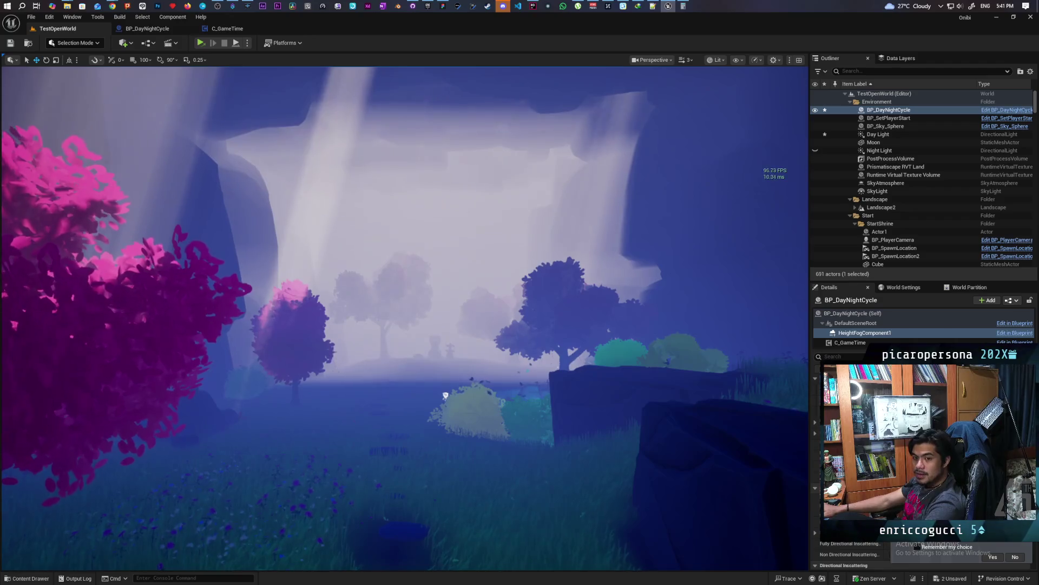
pyautogui.press('w')
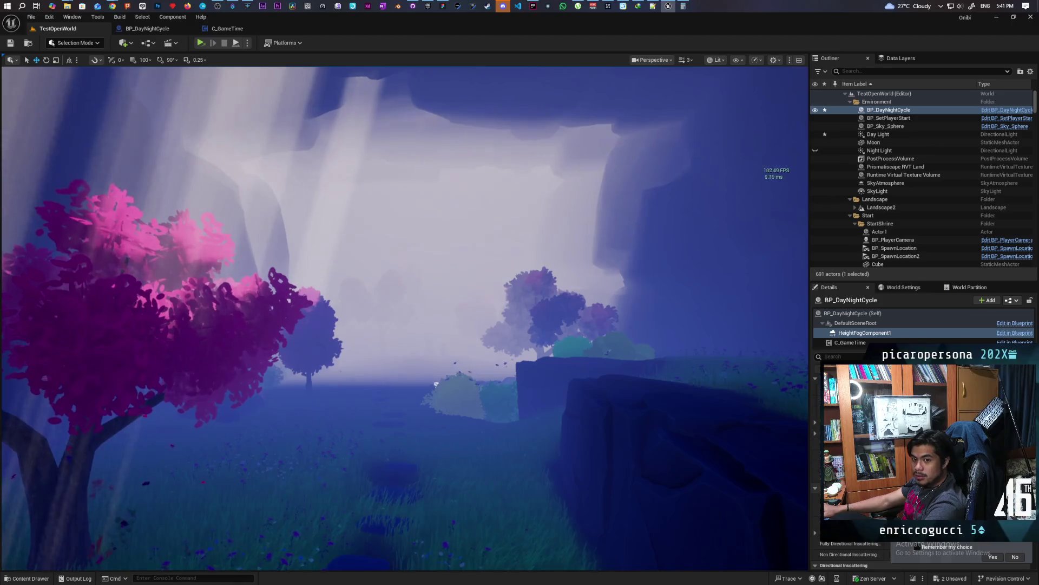
pyautogui.press('w')
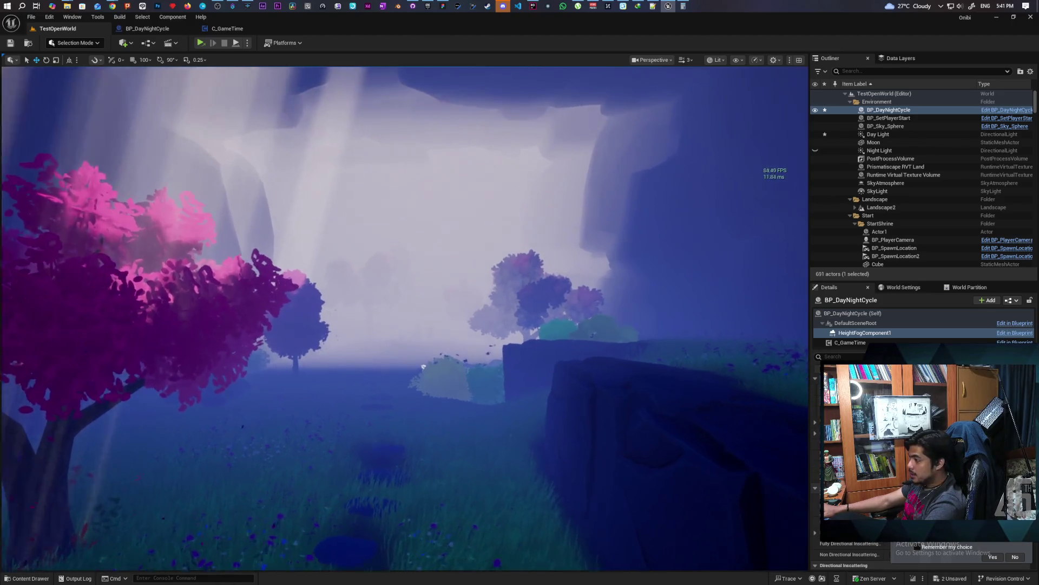
pyautogui.press('w')
pyautogui.press('w')
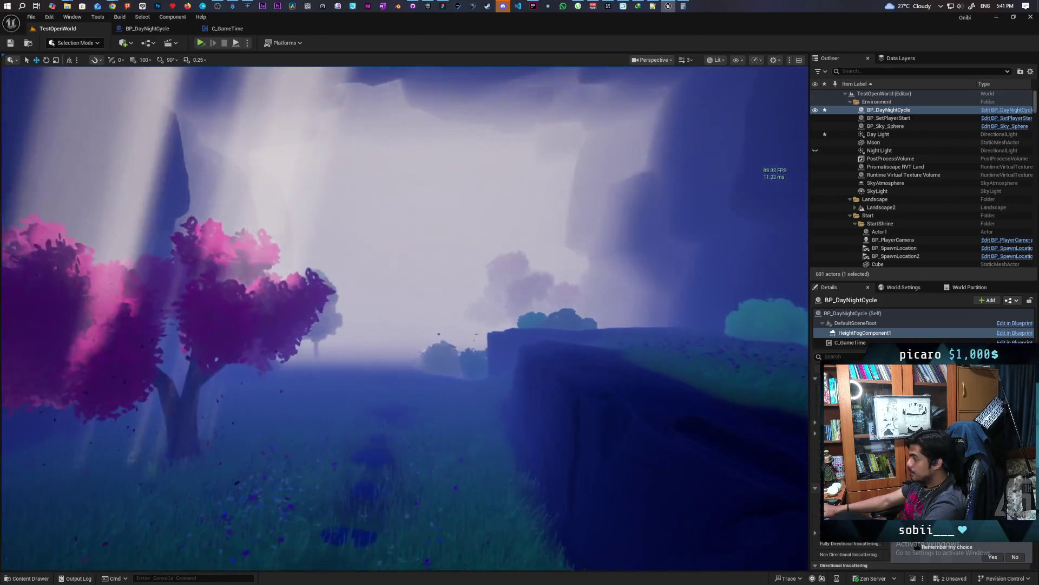
pyautogui.press('w')
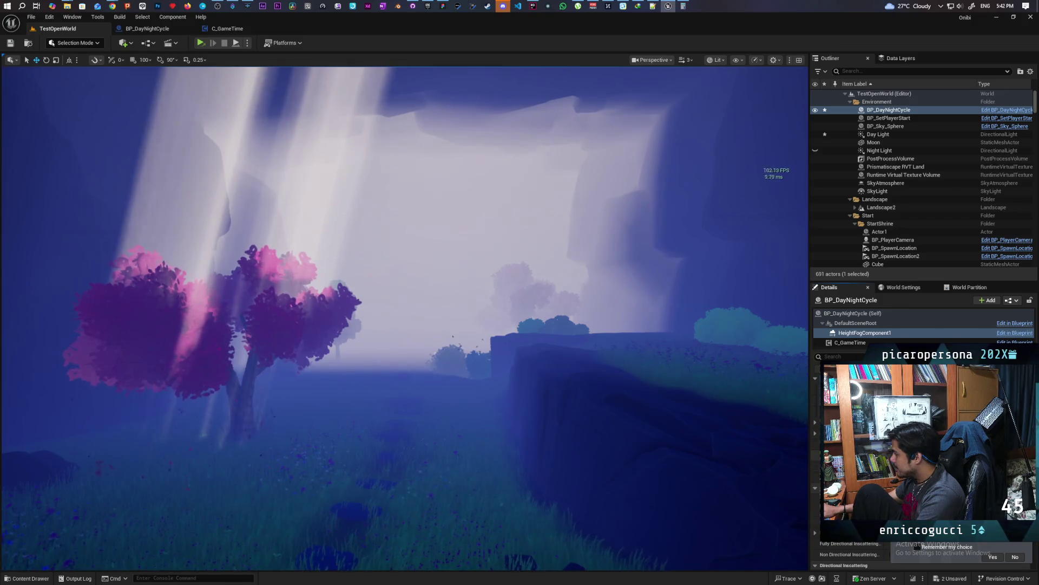
# Set r.VolumetricFog.GridSizeZ to 128 via the console, then move the view toward the shrine
pyautogui.moveTo(517, 465)
pyautogui.mouseDown()
pyautogui.moveTo(541, 466)
pyautogui.moveTo(518, 465)
pyautogui.moveTo(514, 428)
pyautogui.moveTo(495, 430)
pyautogui.moveTo(519, 428)
pyautogui.moveTo(501, 427)
pyautogui.moveTo(512, 428)
pyautogui.moveTo(230, 566)
pyautogui.mouseUp()
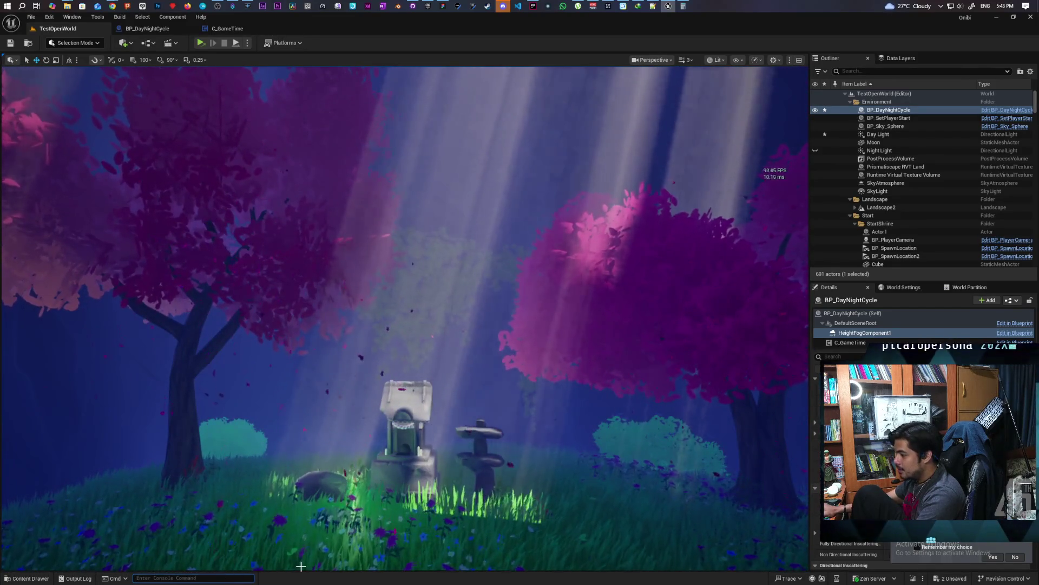
pyautogui.press('`')
pyautogui.press('Up')
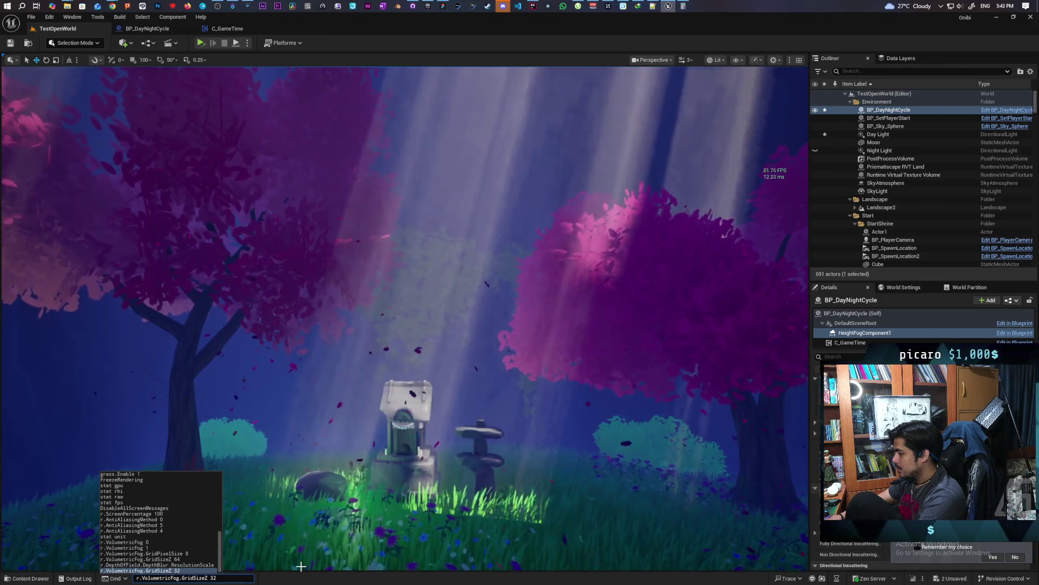
pyautogui.press('BackSpace')
pyautogui.press('BackSpace')
pyautogui.press('BackSpace')
pyautogui.write('128')
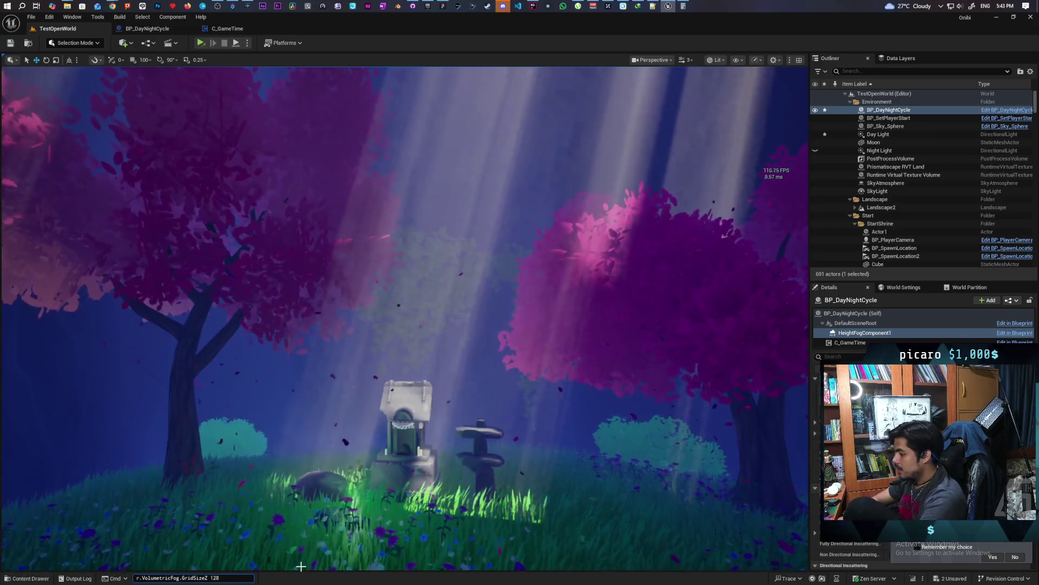
pyautogui.press('Return')
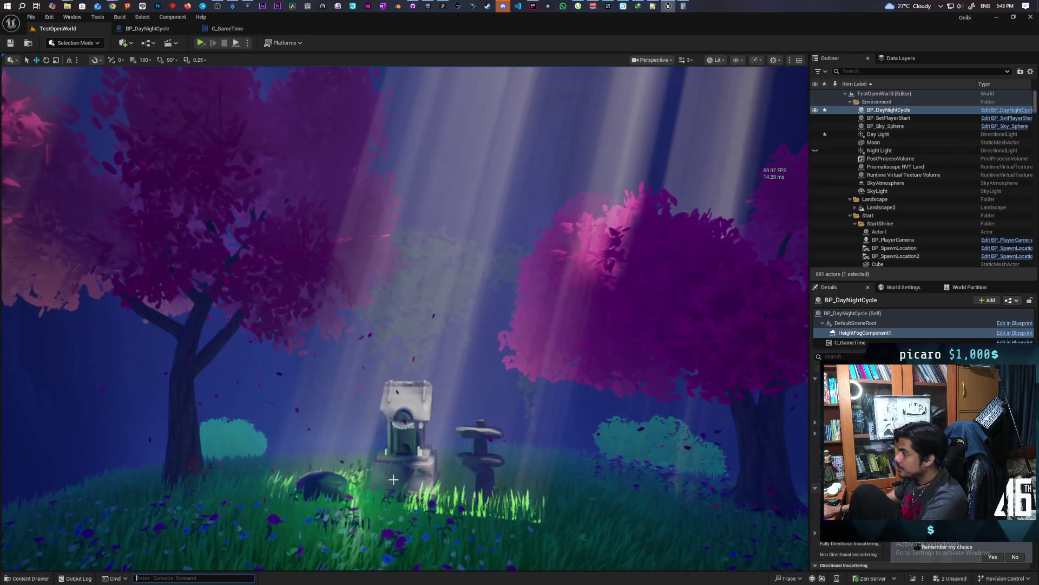
pyautogui.moveTo(446, 440)
pyautogui.mouseDown()
pyautogui.moveTo(460, 392)
pyautogui.moveTo(464, 400)
pyautogui.moveTo(461, 373)
pyautogui.moveTo(452, 381)
pyautogui.moveTo(469, 393)
pyautogui.mouseUp()
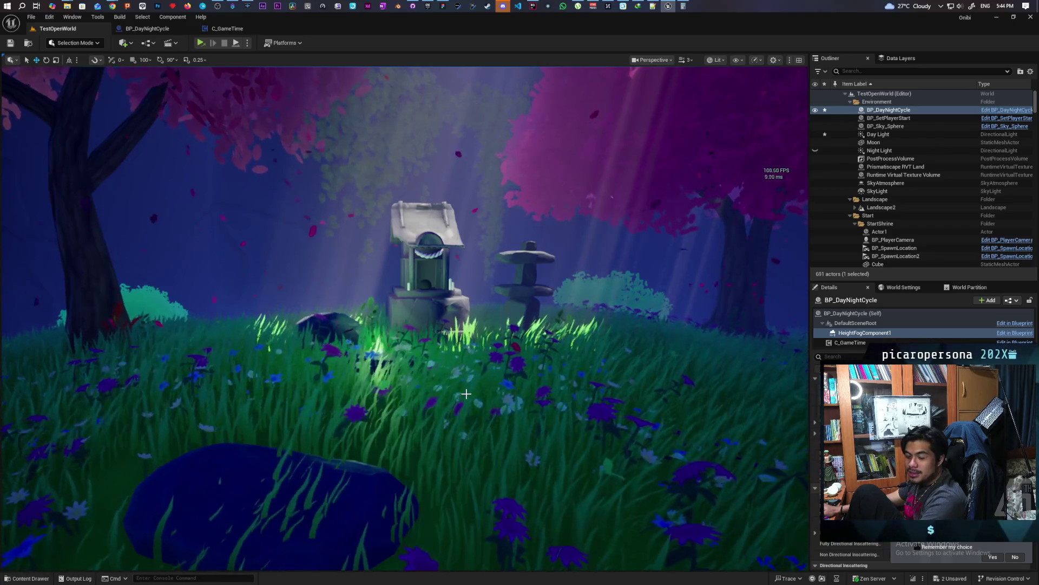
# Sweep the view from the shrine to the waterfall and pick a different mode from the Play options menu
pyautogui.moveTo(512, 377)
pyautogui.mouseDown()
pyautogui.moveTo(594, 373)
pyautogui.moveTo(523, 373)
pyautogui.moveTo(577, 374)
pyautogui.moveTo(572, 361)
pyautogui.moveTo(496, 360)
pyautogui.moveTo(320, 270)
pyautogui.mouseUp()
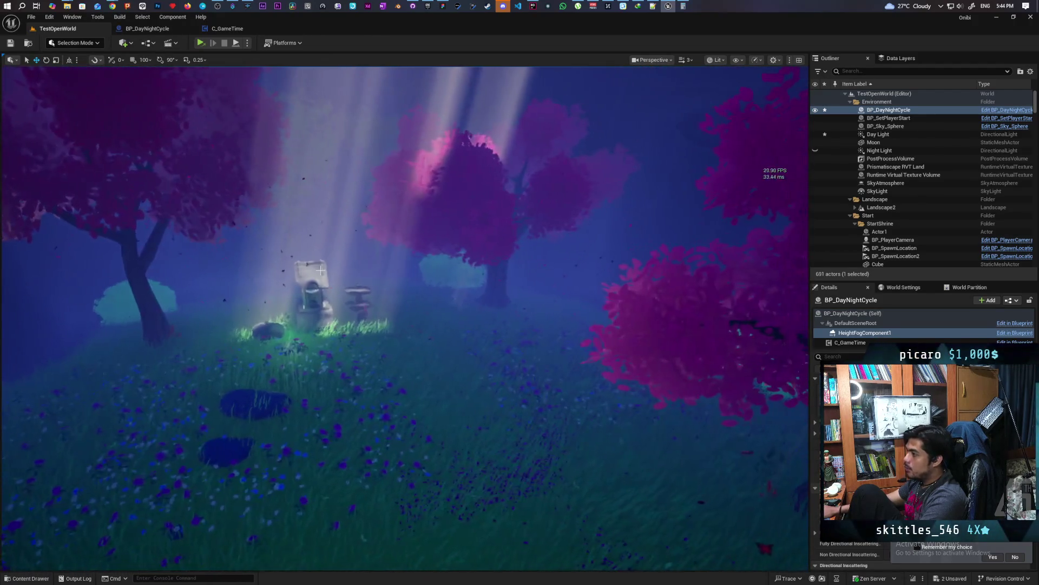
pyautogui.click(246, 43)
pyautogui.click(272, 77)
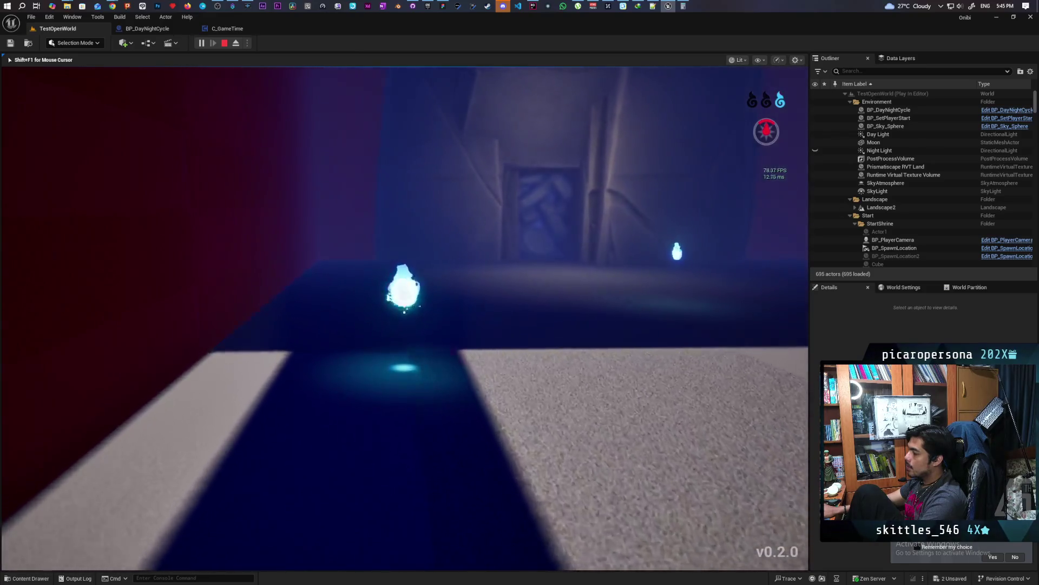
# Walk the spirit past the rocky wall and through the boulder corridor, blue room and red-walled room toward the lit stairway
pyautogui.press('w')
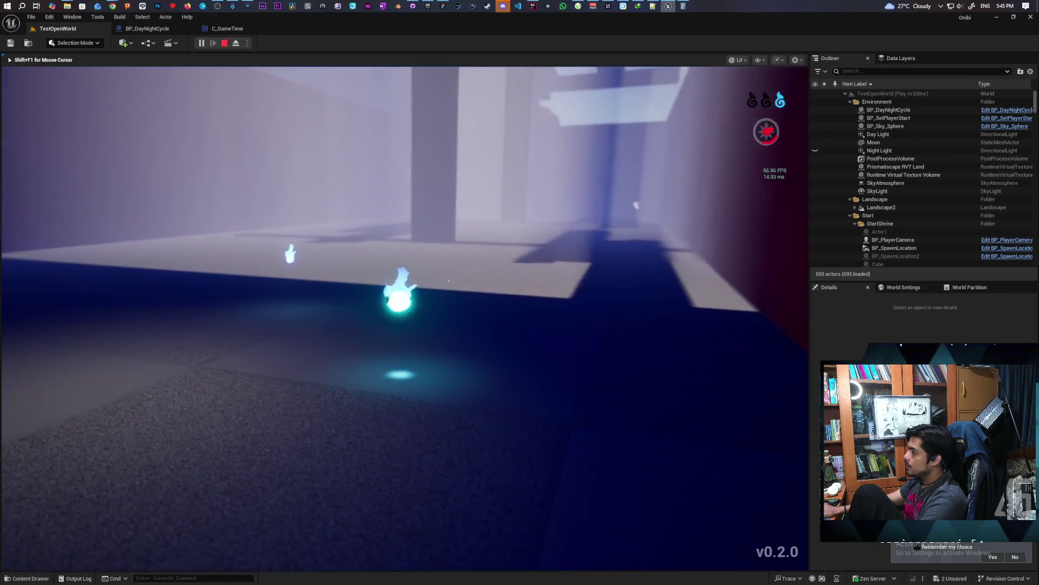
pyautogui.press('w')
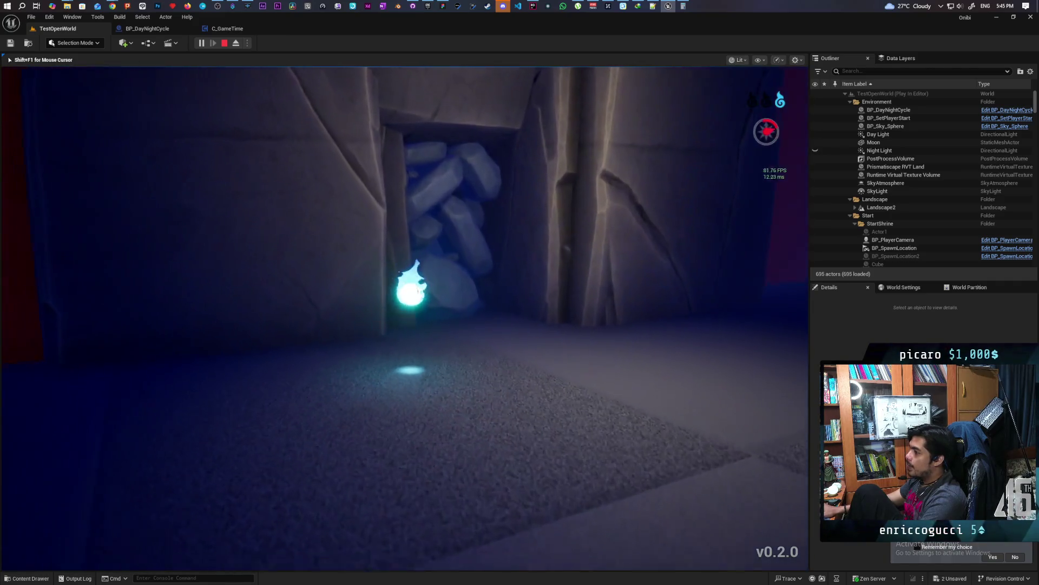
pyautogui.press('w')
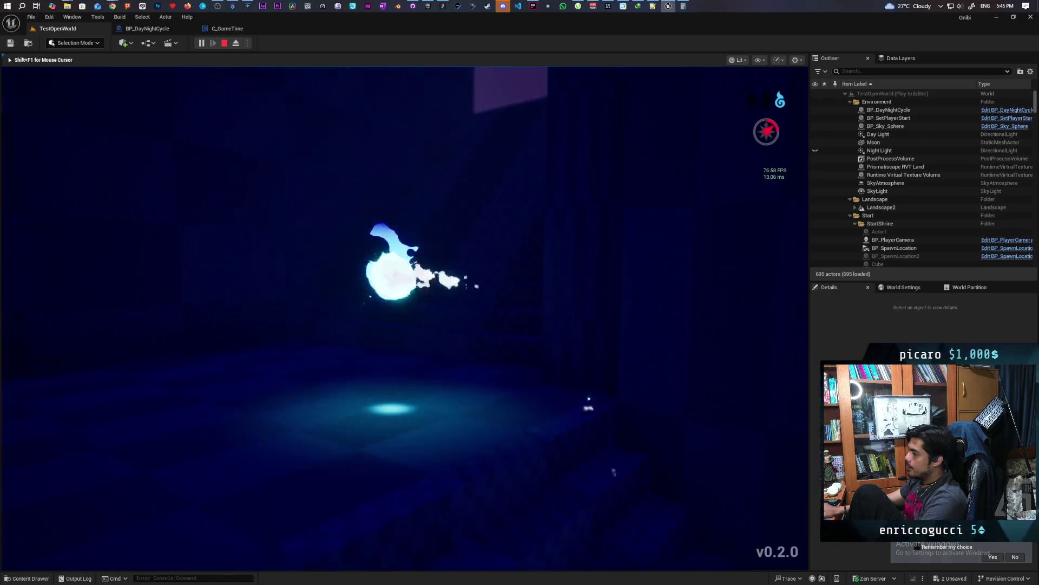
pyautogui.press('w')
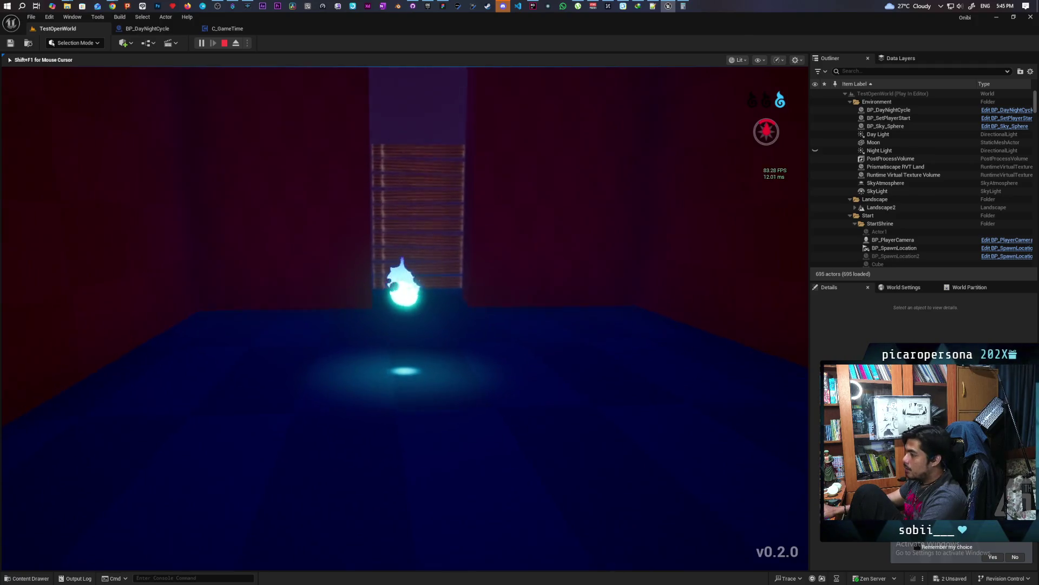
pyautogui.press('w')
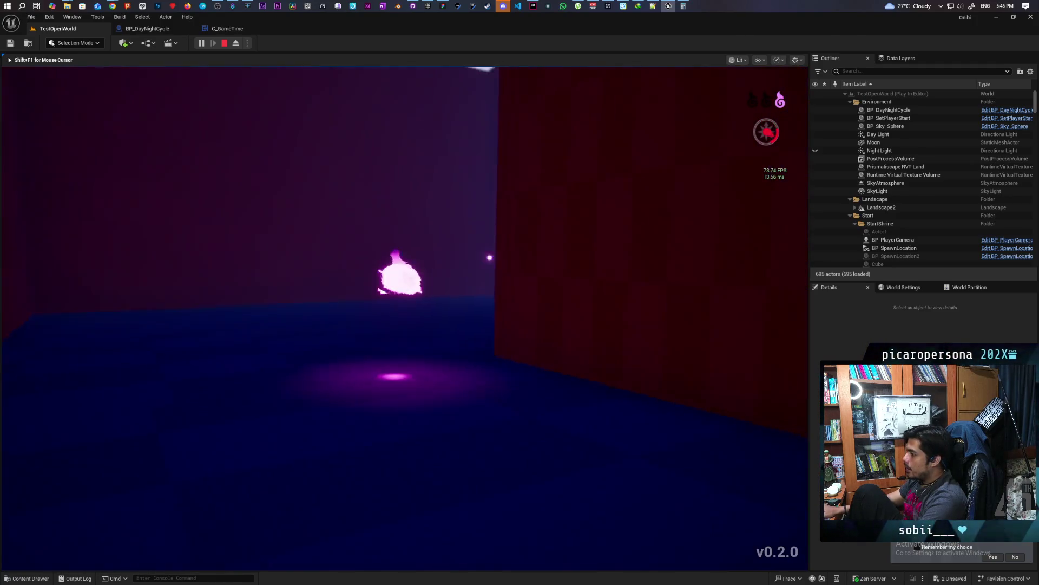
# Flip the spirit between blue and pink while moving it over the dark floor toward the lit ledges
pyautogui.press('w')
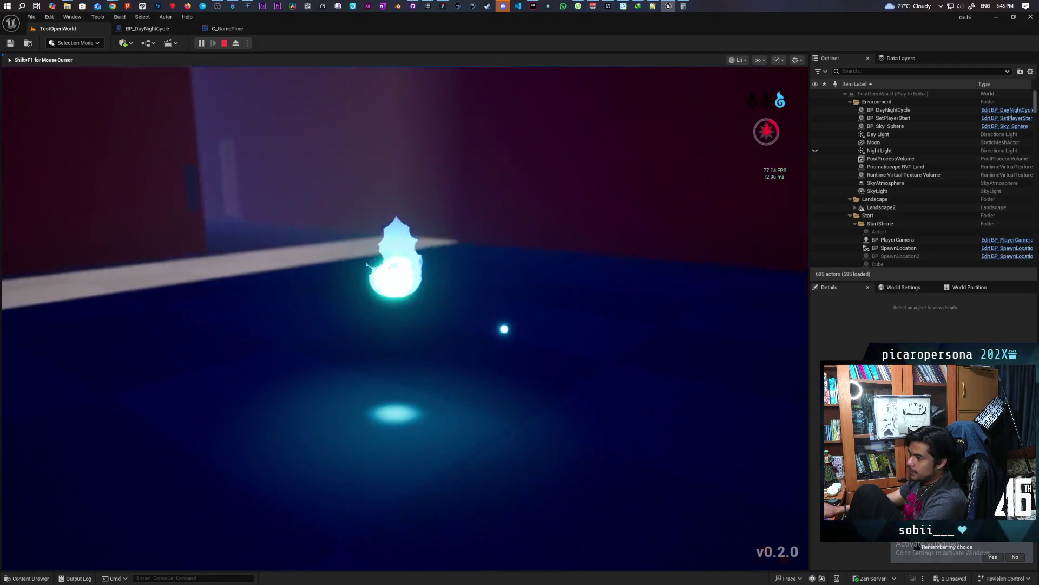
pyautogui.press('w')
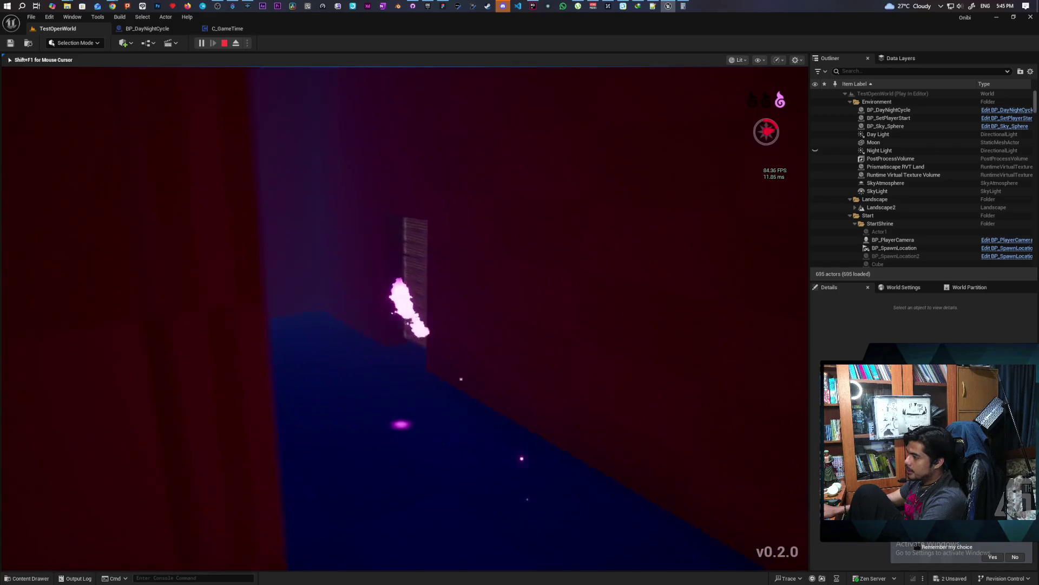
pyautogui.press('w')
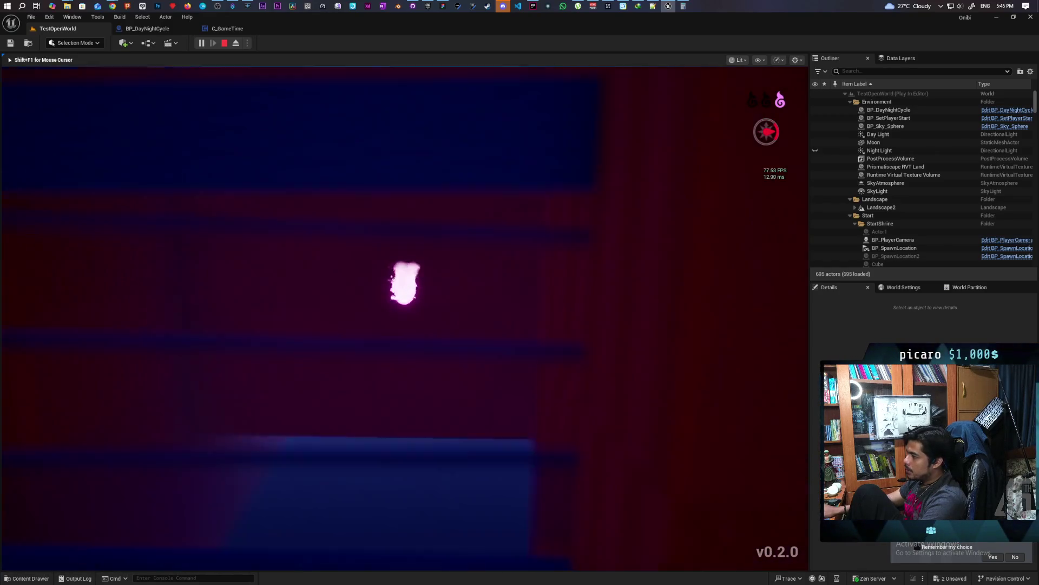
pyautogui.press('w')
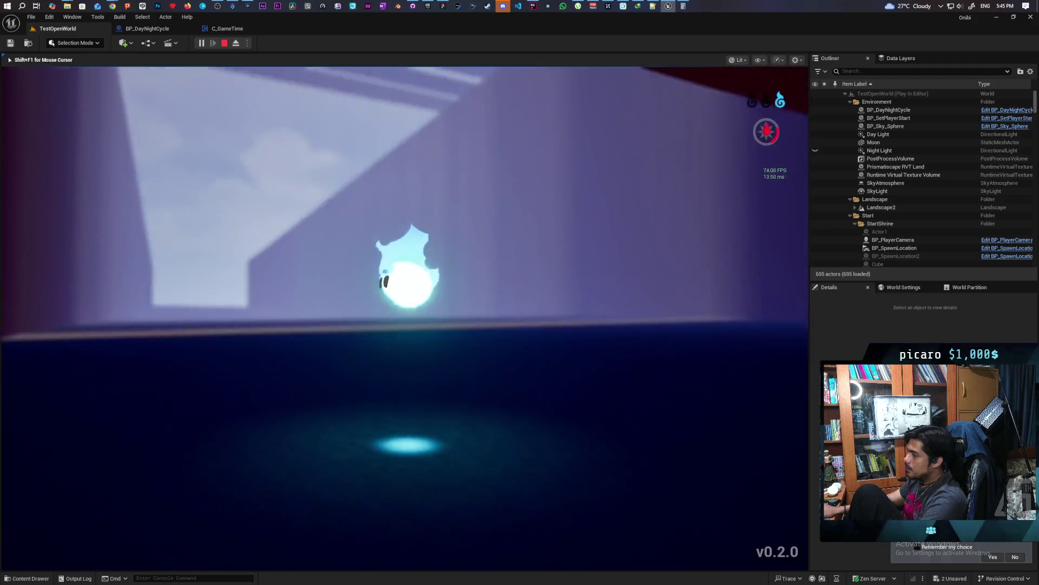
pyautogui.press('w')
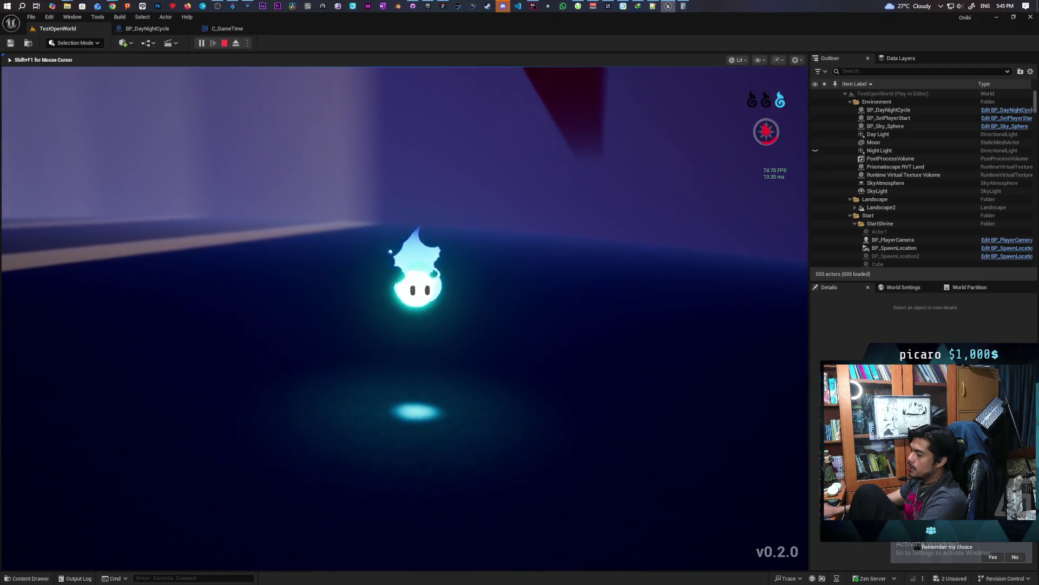
pyautogui.press('w')
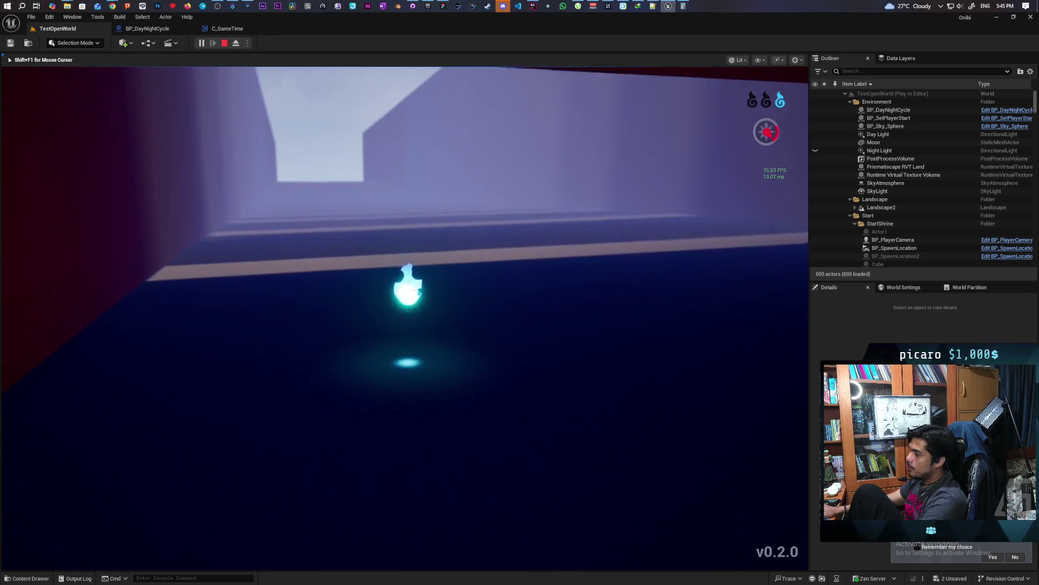
pyautogui.press('w')
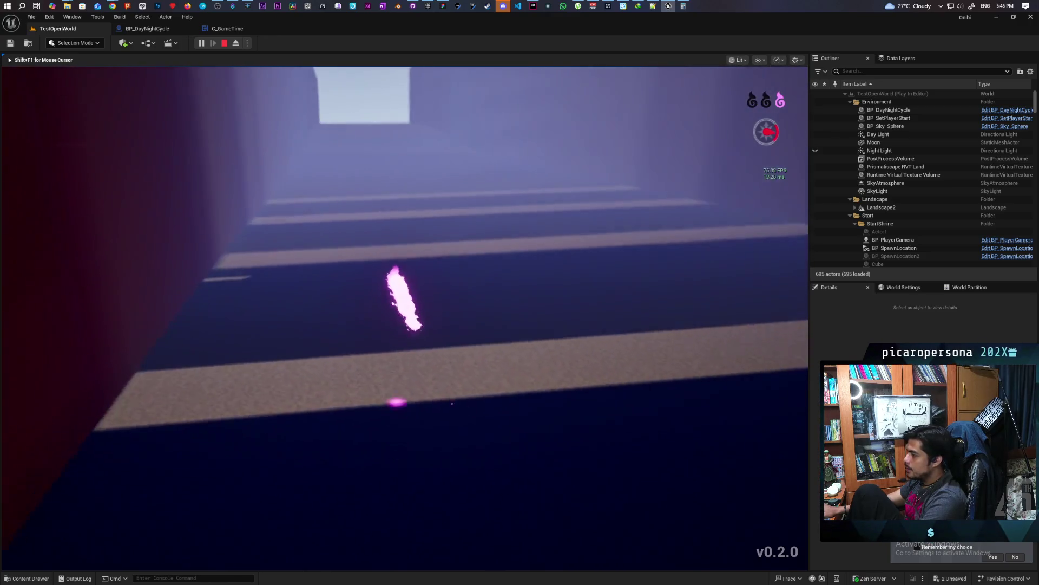
pyautogui.press('w')
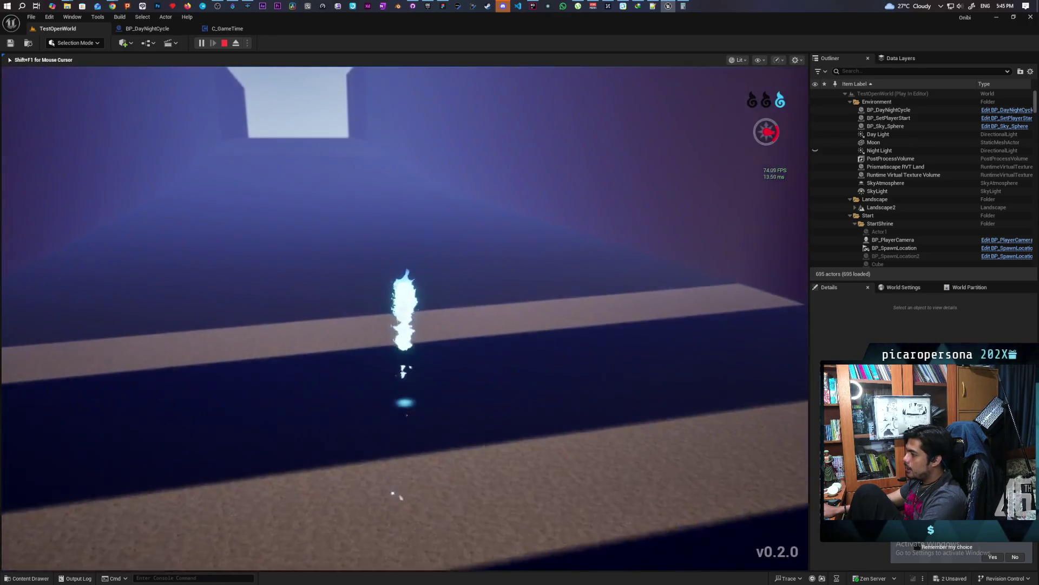
pyautogui.press('w')
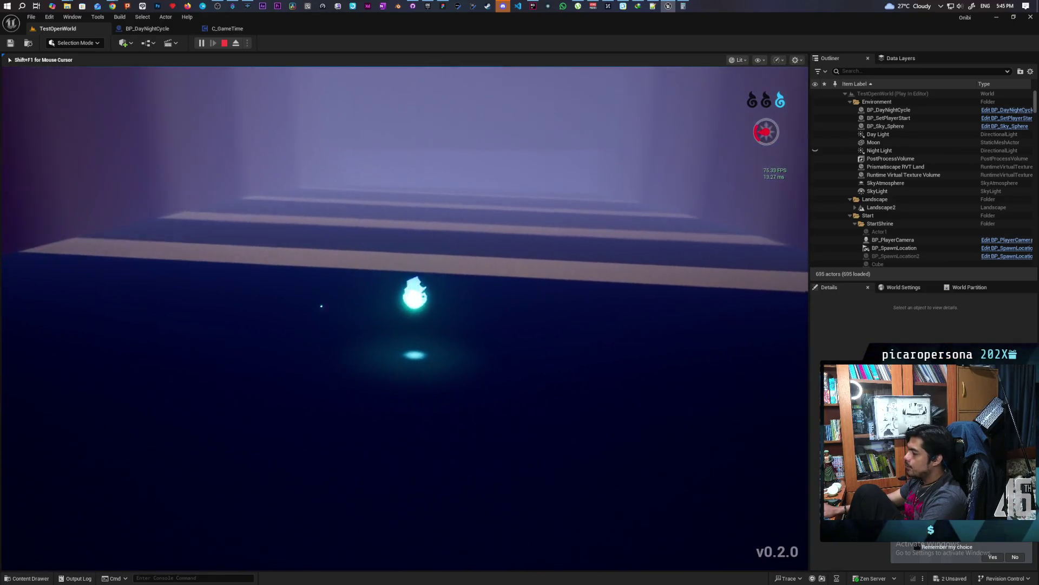
pyautogui.press('w')
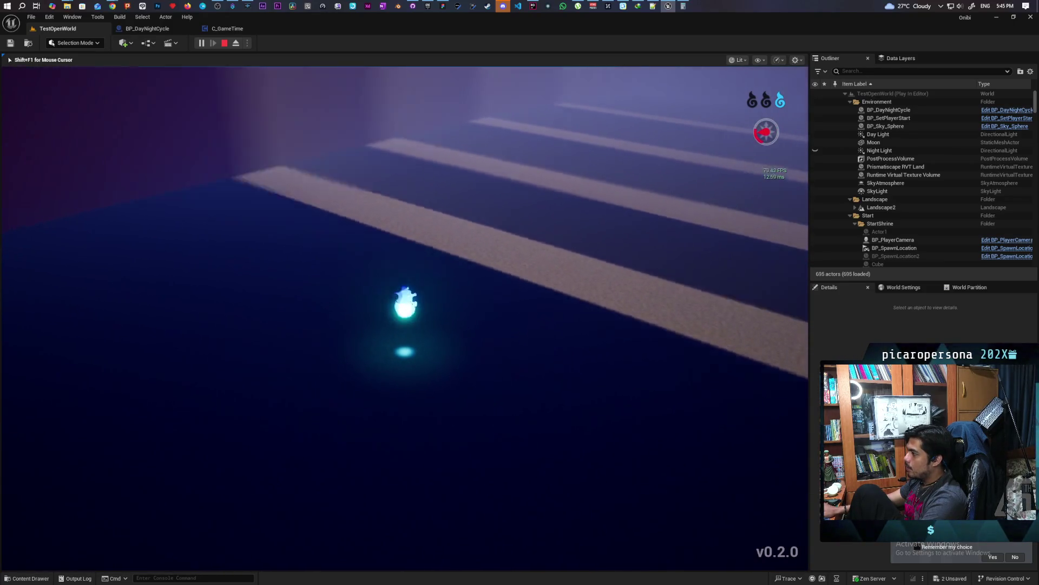
pyautogui.press('w')
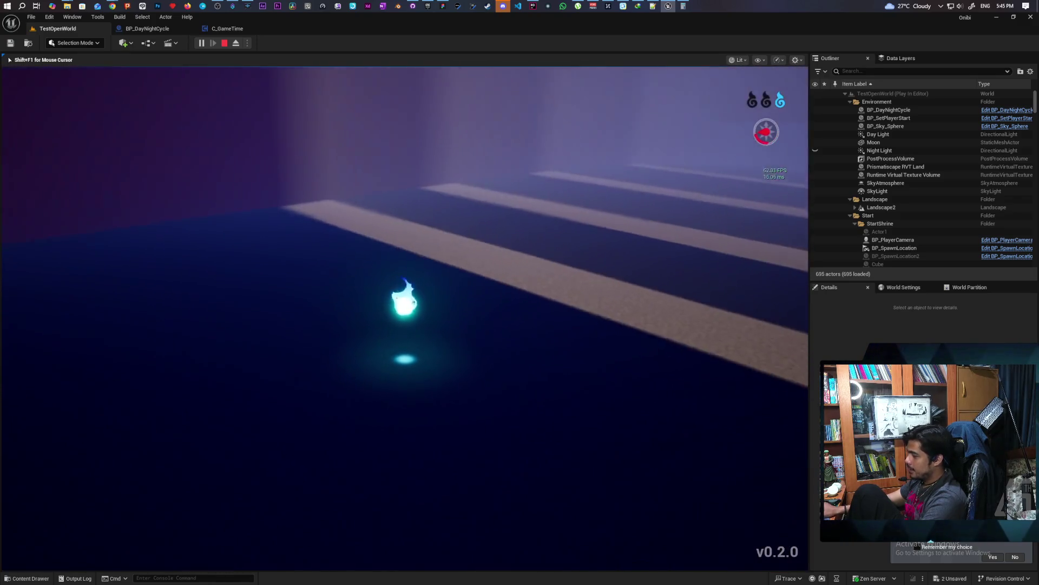
# Jump toward the bright doorway, switch the spirit to pink, and dash it along the corridor
pyautogui.press('space')
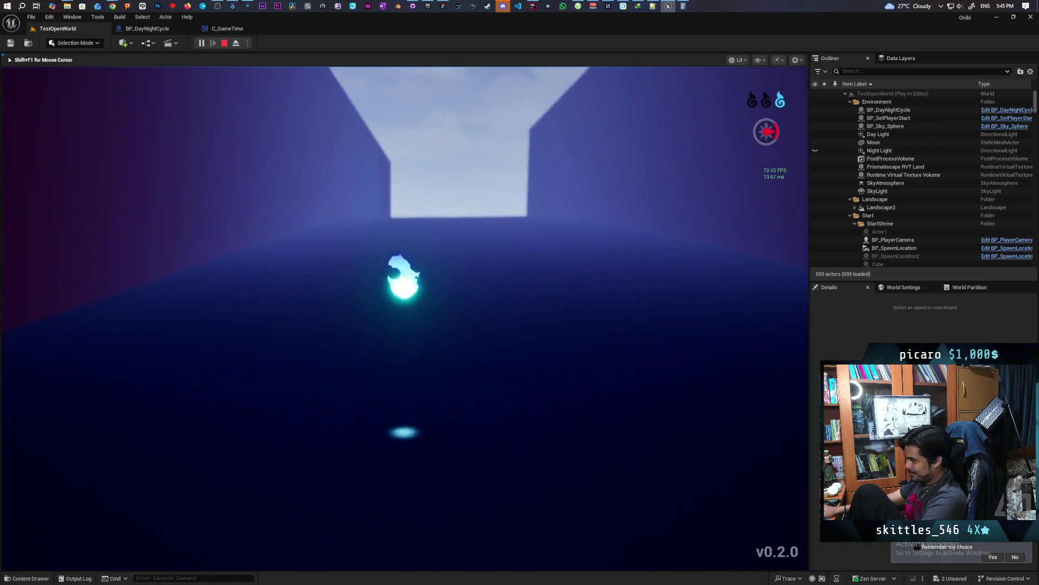
pyautogui.press('space')
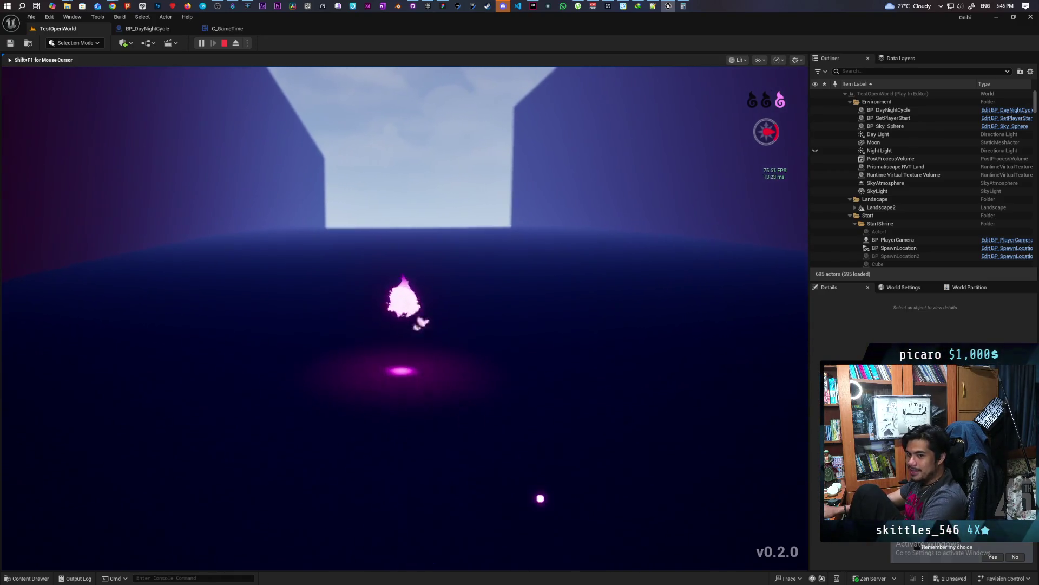
pyautogui.press('w')
pyautogui.press('space')
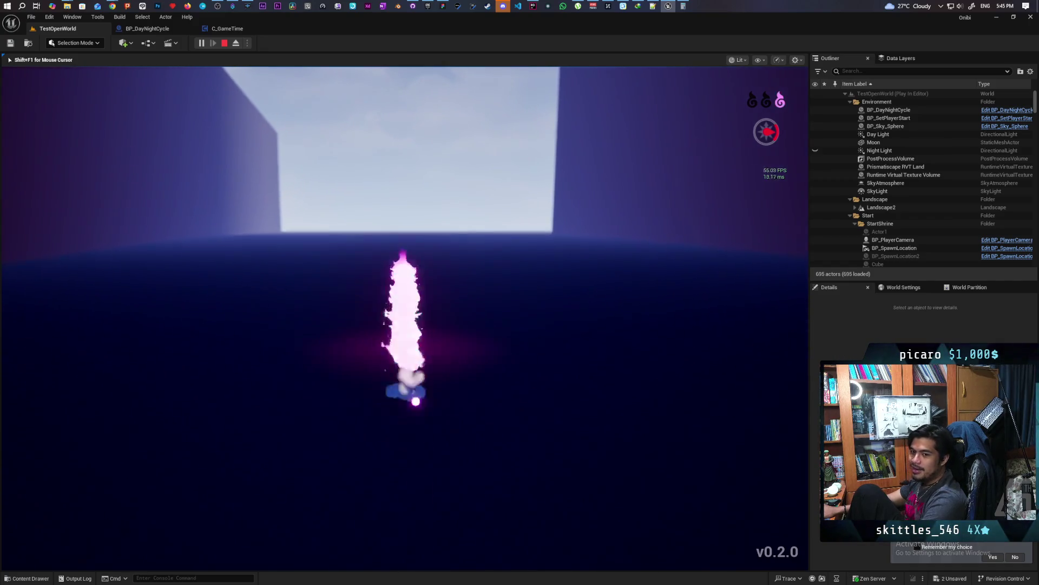
pyautogui.press('w')
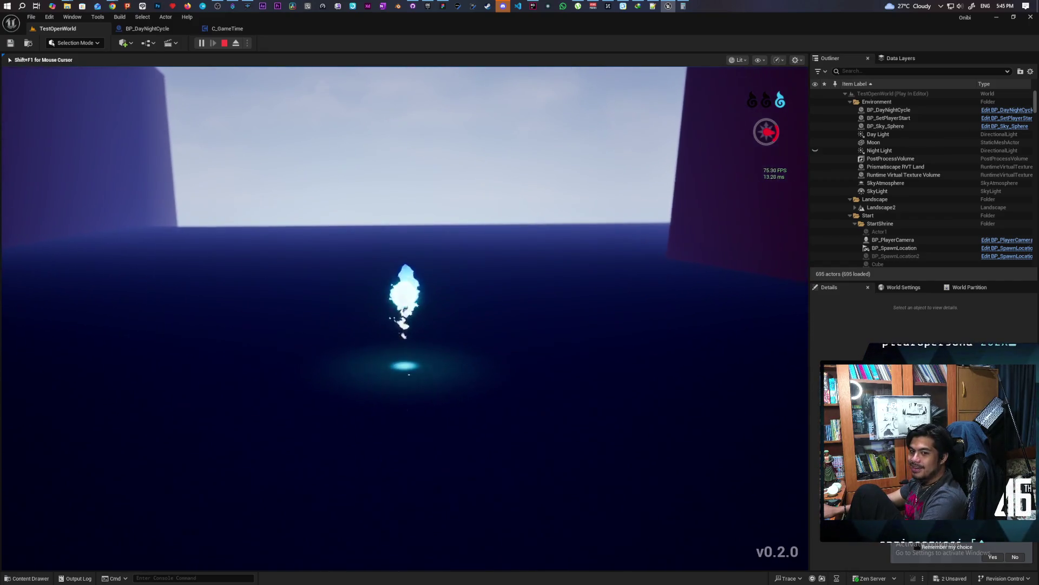
pyautogui.press('w')
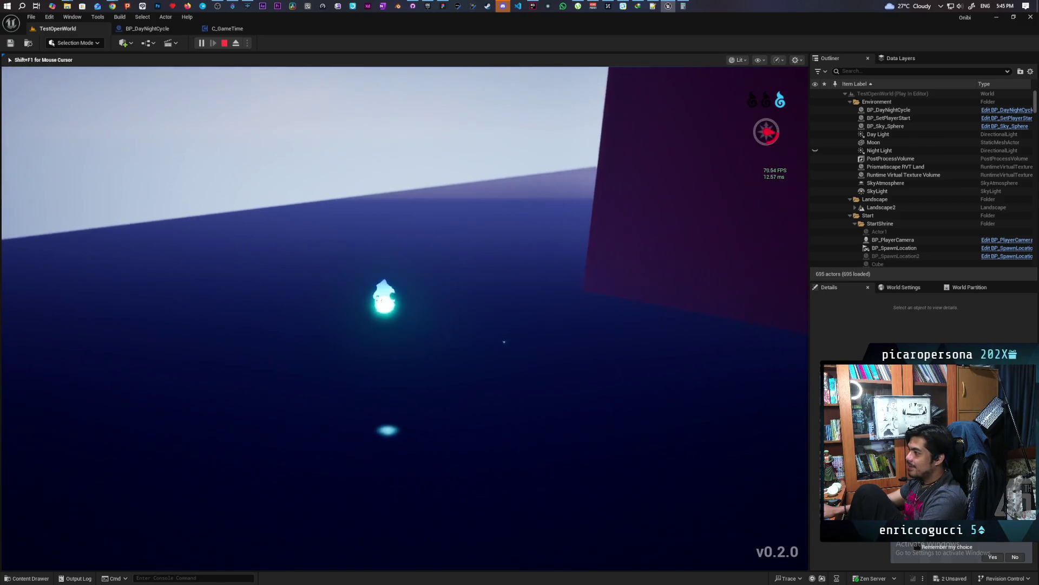
pyautogui.press('w')
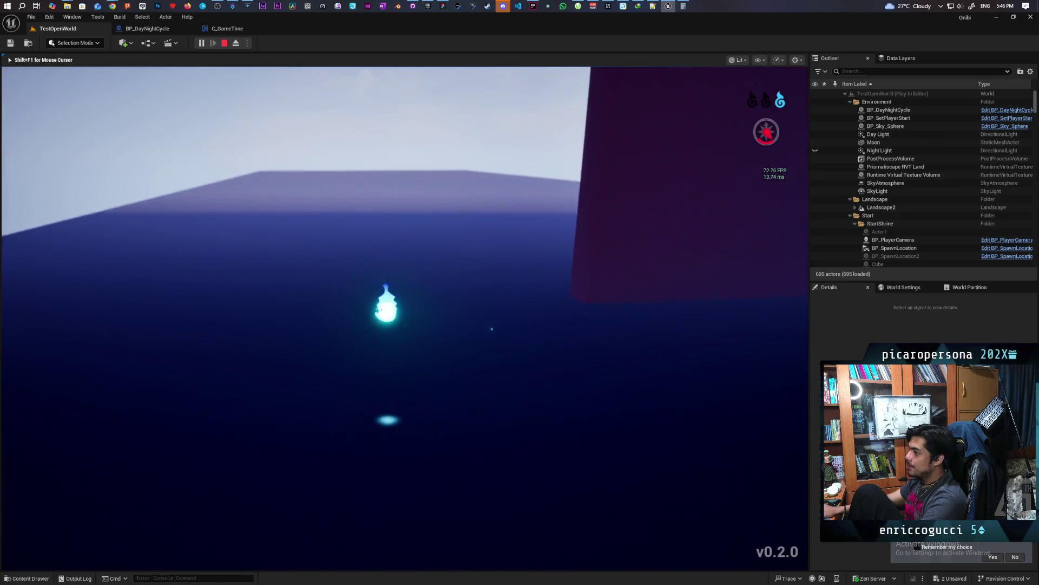
pyautogui.press('space')
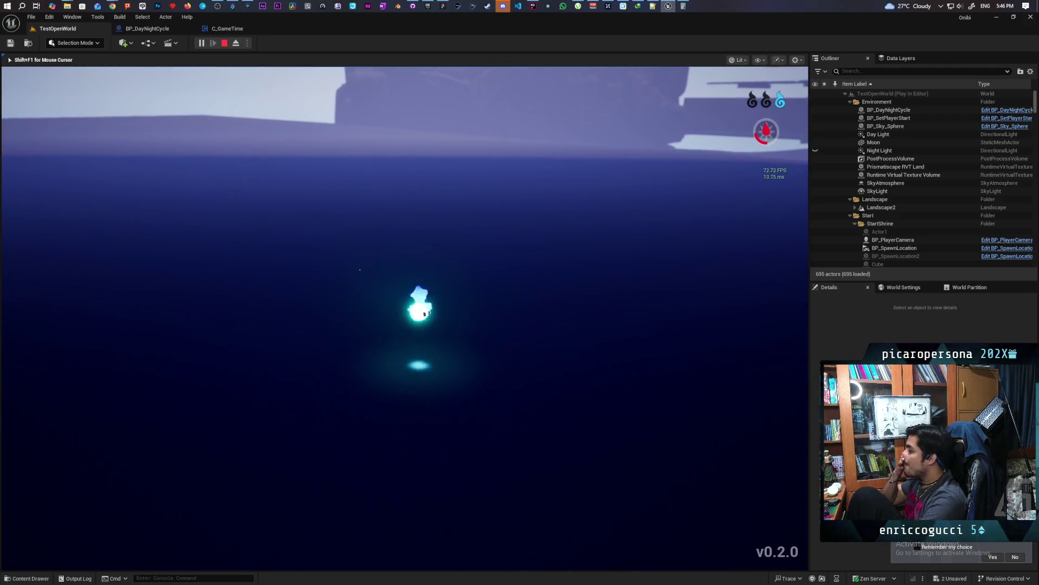
pyautogui.press('shift')
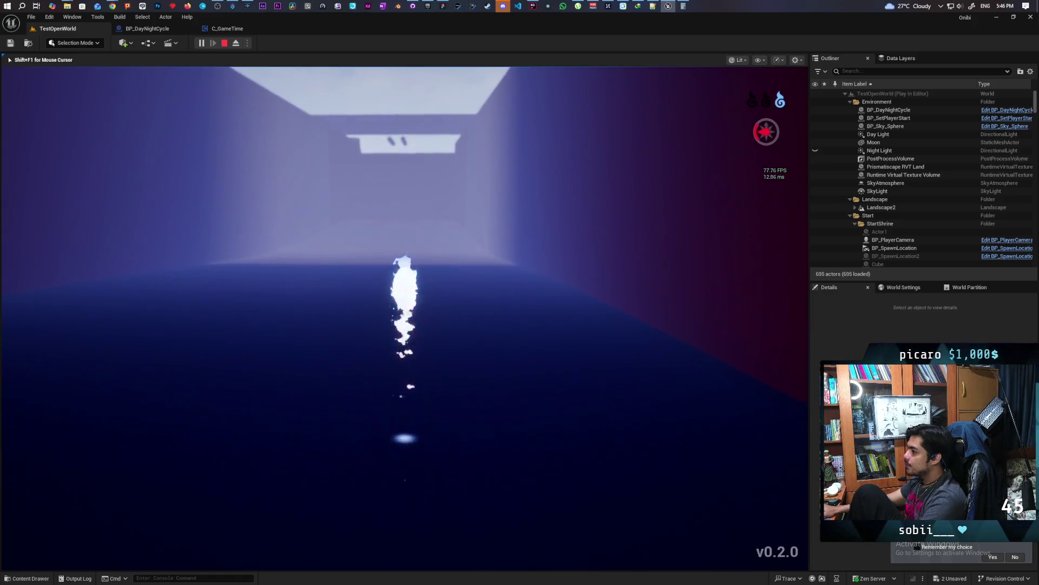
pyautogui.press('w')
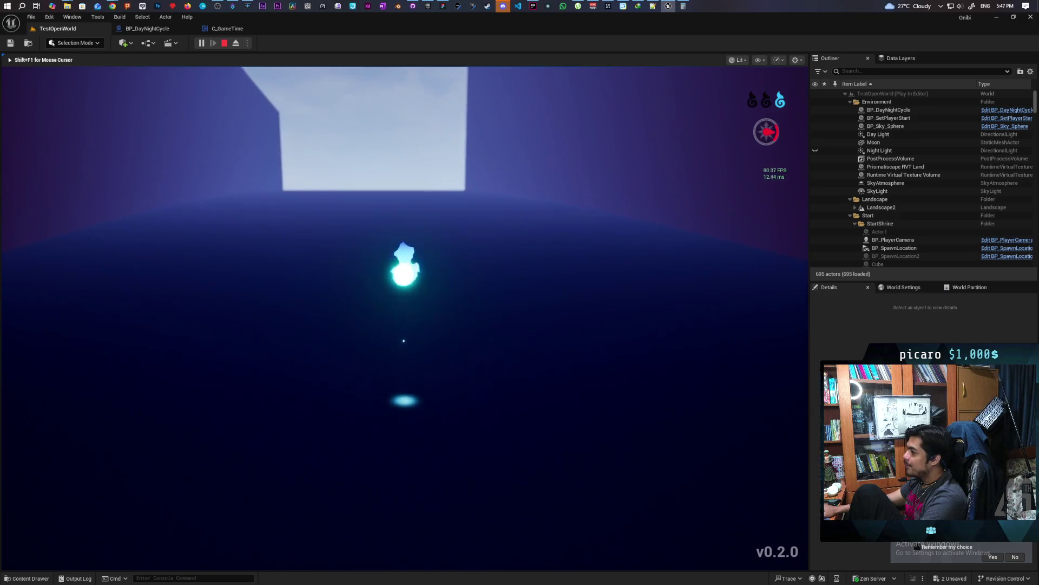
# Toggle the spirit between pink and blue with E, 2 and 1 while dashing toward the bright opening
pyautogui.press('e')
pyautogui.press('e')
pyautogui.press('w')
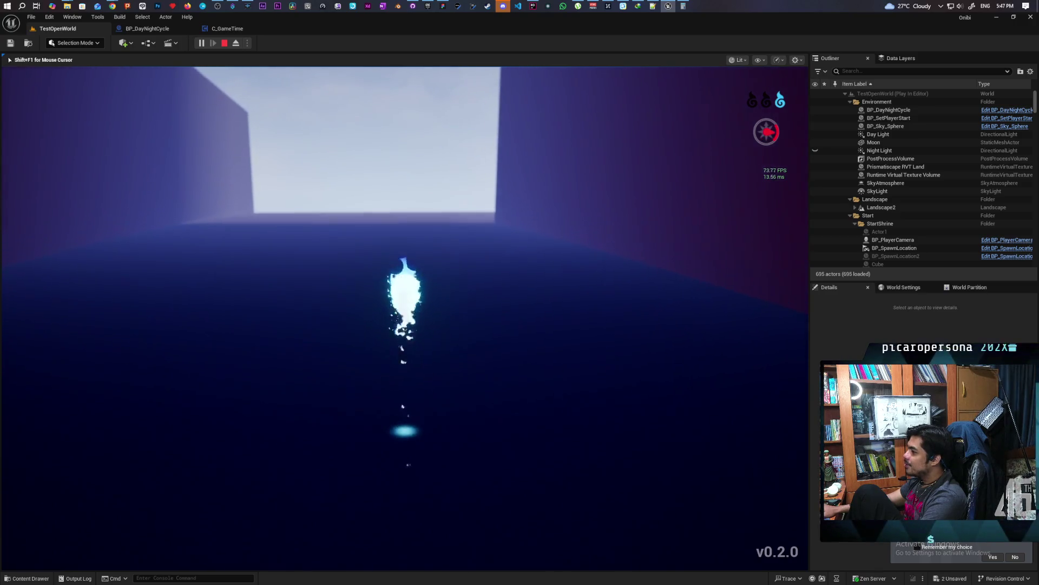
pyautogui.press('e')
pyautogui.press('e')
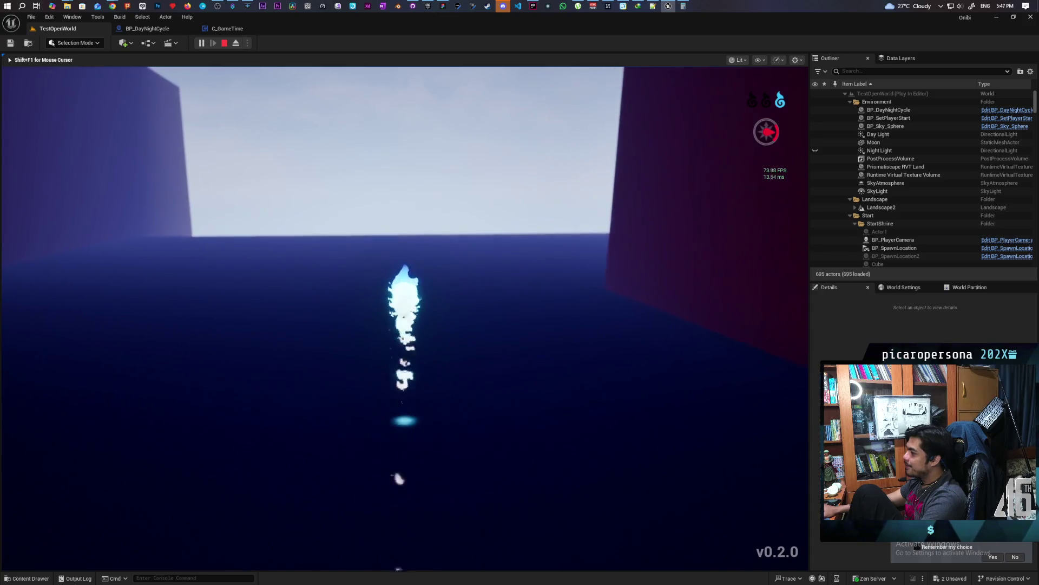
pyautogui.press('e')
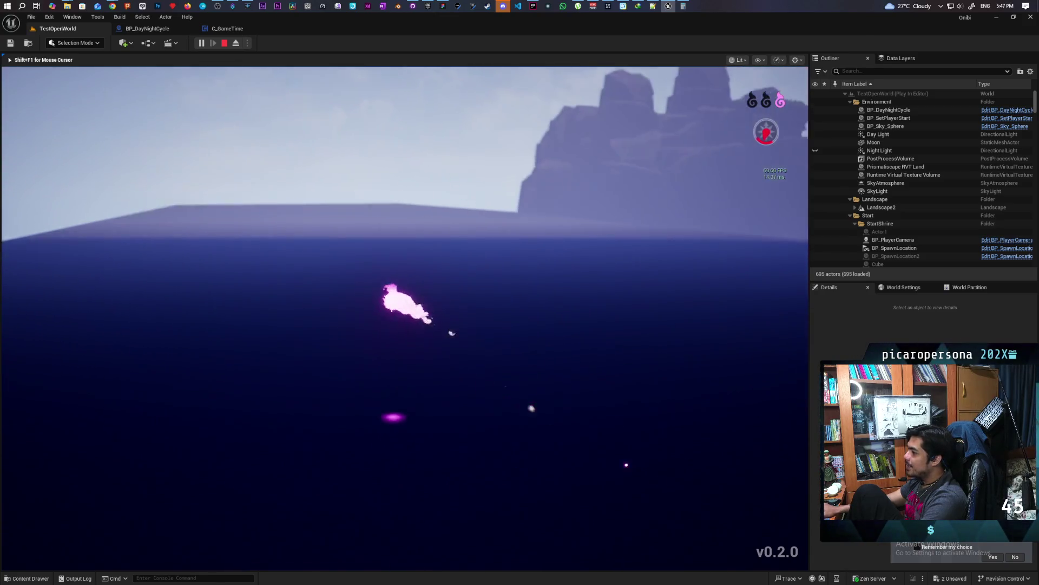
pyautogui.press('e')
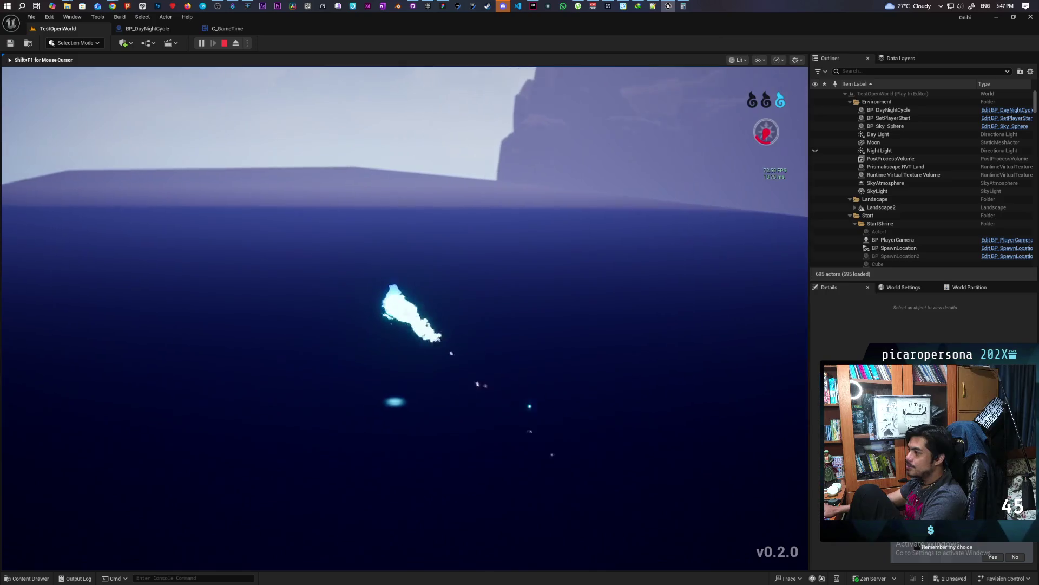
pyautogui.press('e')
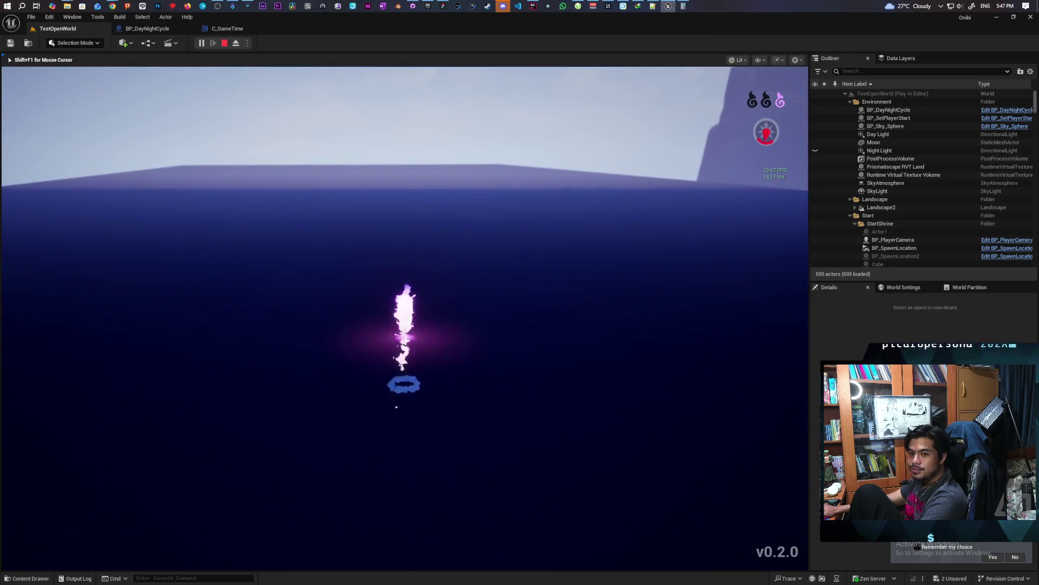
pyautogui.press('e')
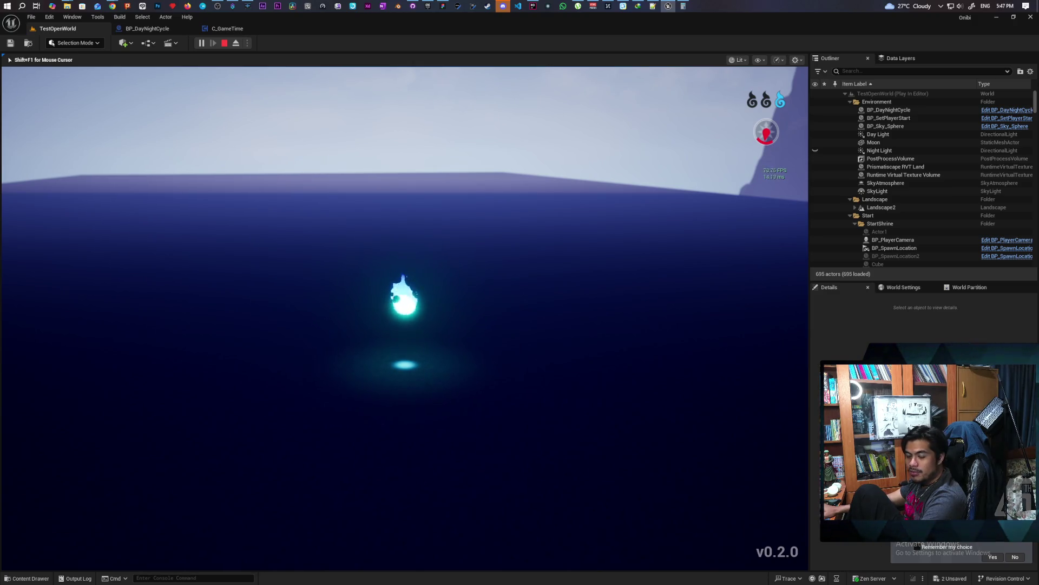
pyautogui.press('2')
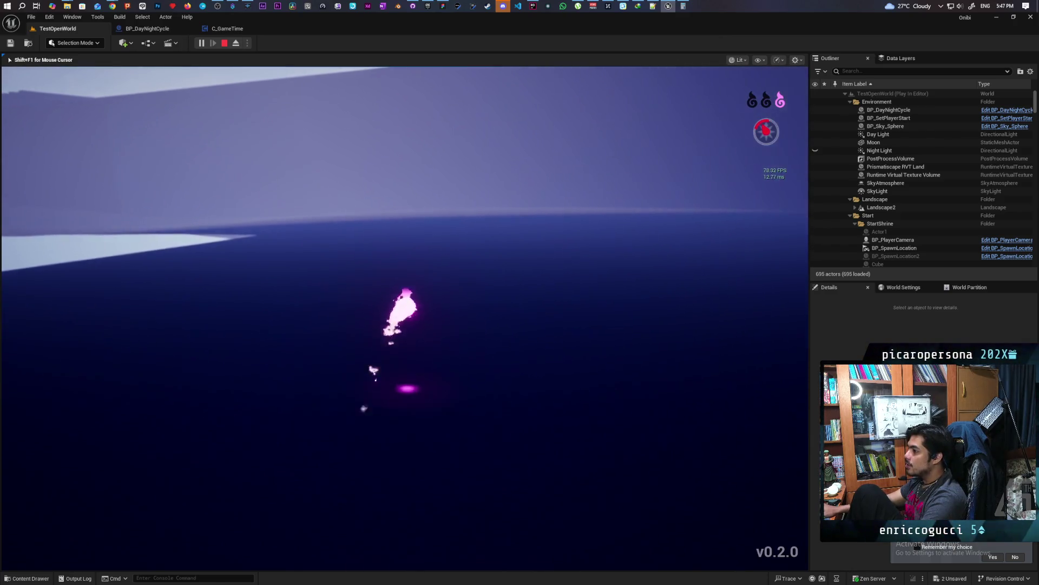
pyautogui.press('1')
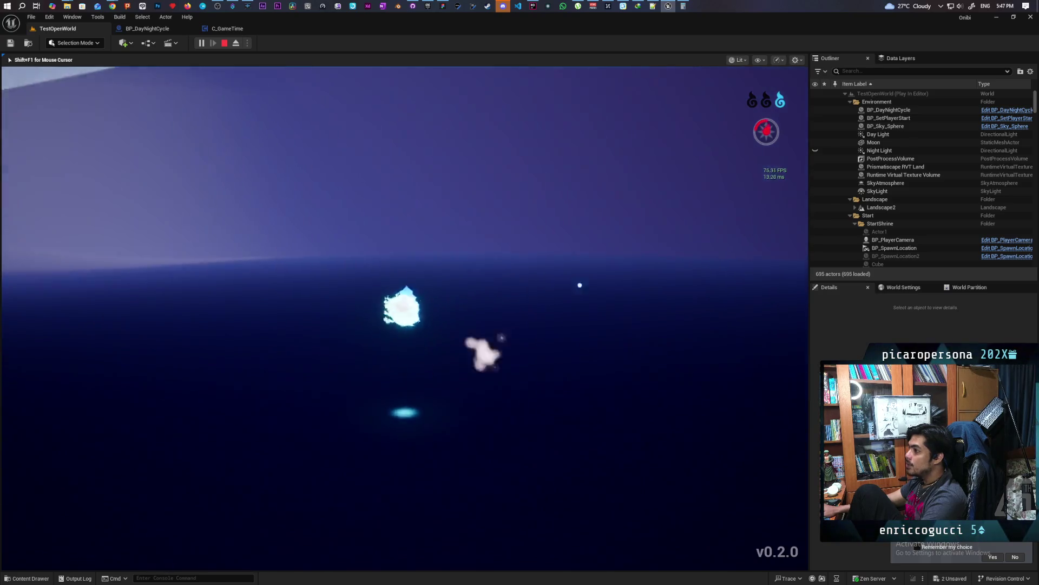
# Switch the spirit pink, blue, pink, then back to blue with the 2 and 1 keys
pyautogui.press('2')
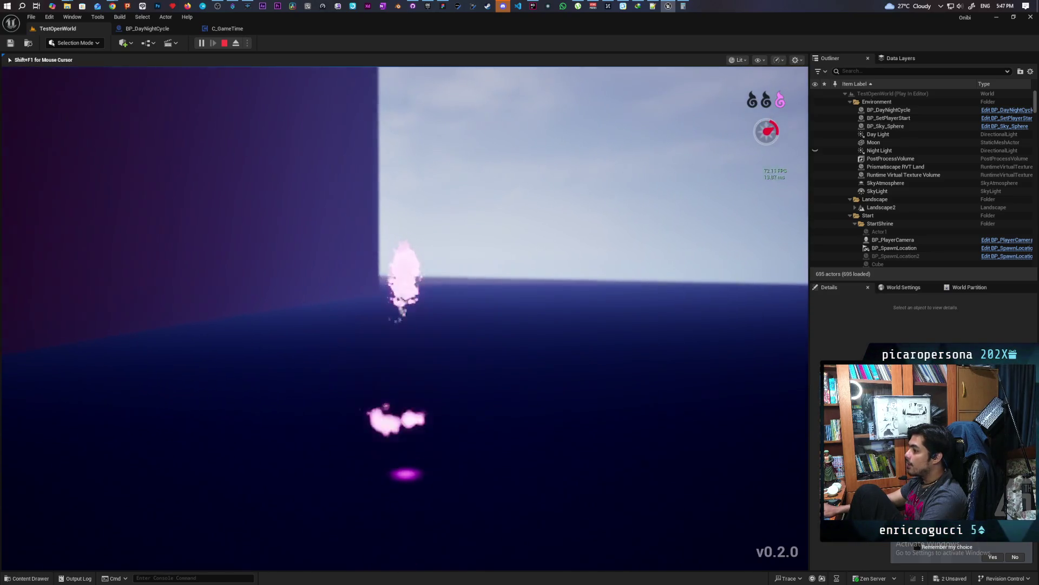
pyautogui.press('1')
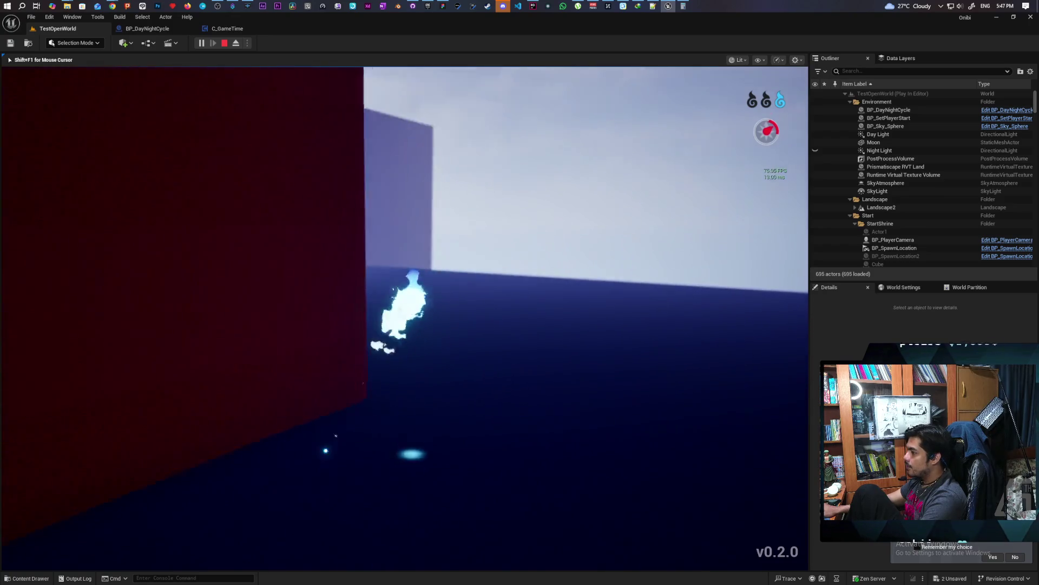
pyautogui.press('2')
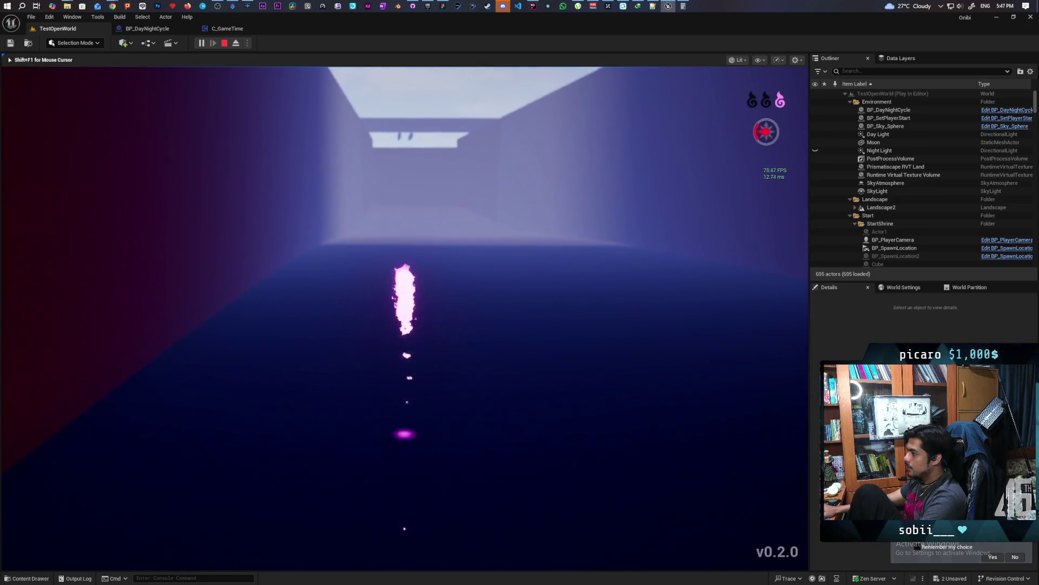
pyautogui.press('1')
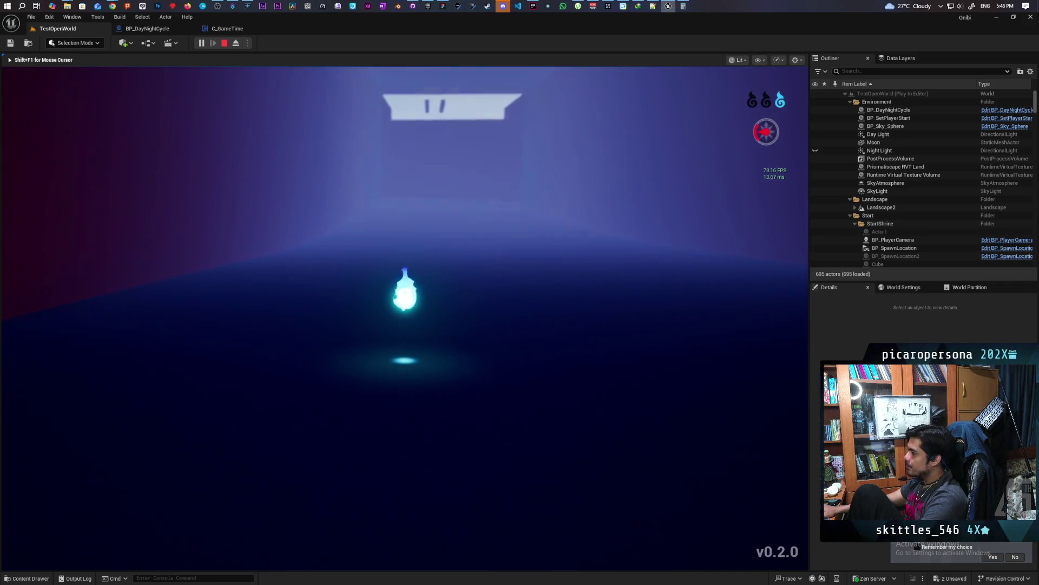
# Jump the spirit repeatedly toward the lit stairs, swapping colours mid-air and ending pink
pyautogui.press('space')
pyautogui.press('space')
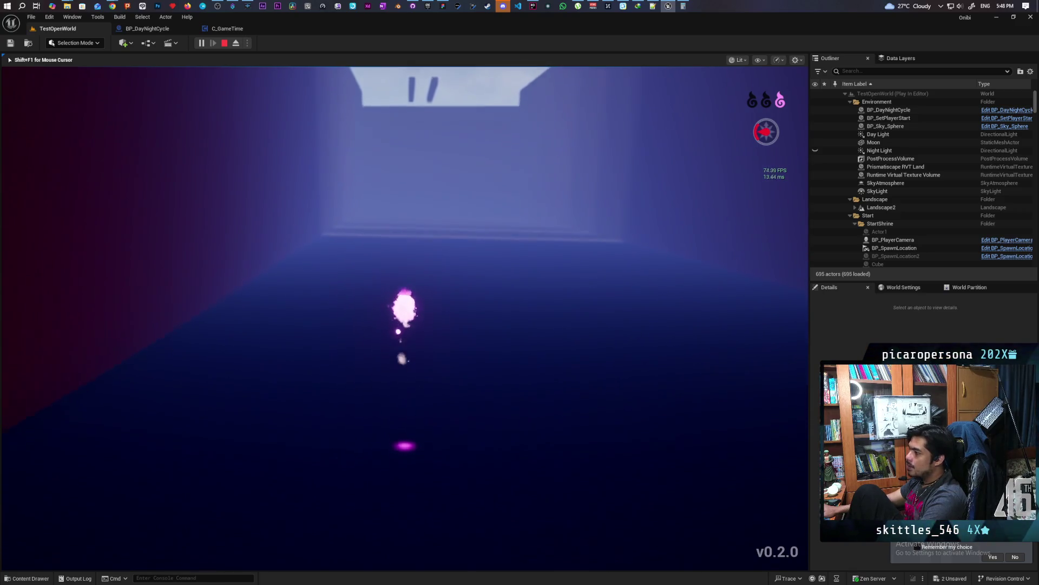
pyautogui.press('space')
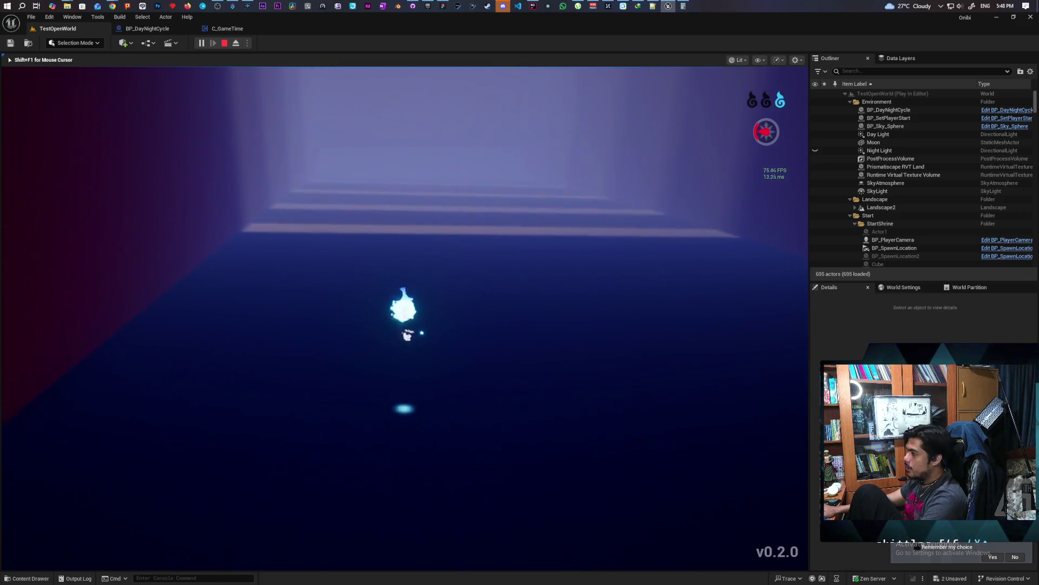
pyautogui.press('space')
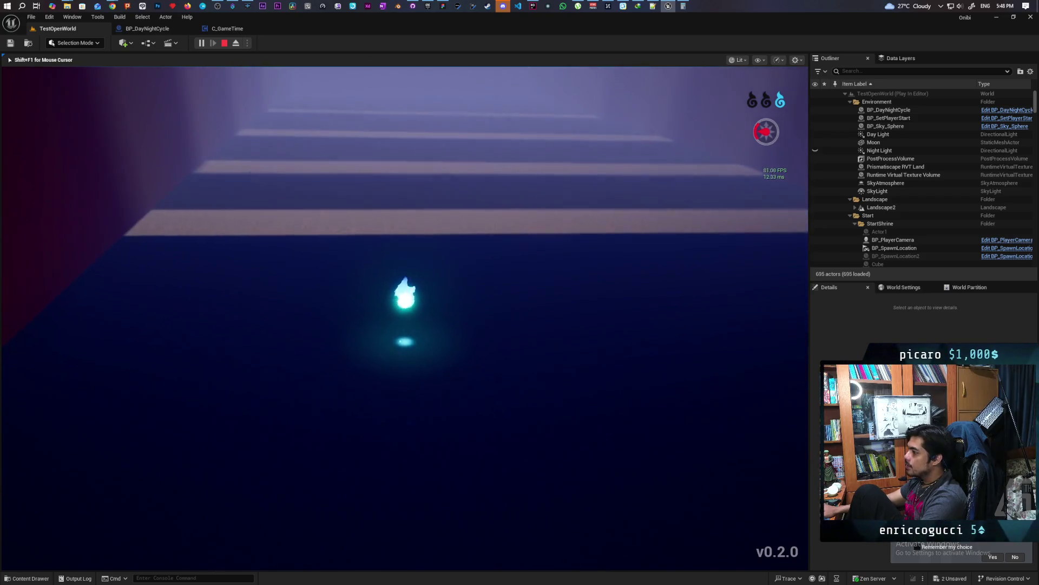
pyautogui.press('space')
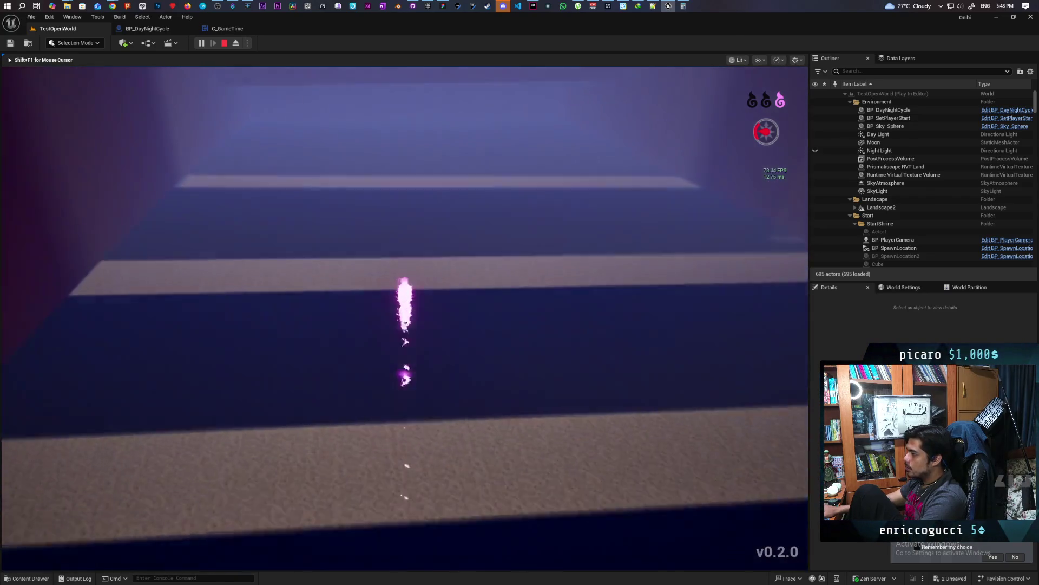
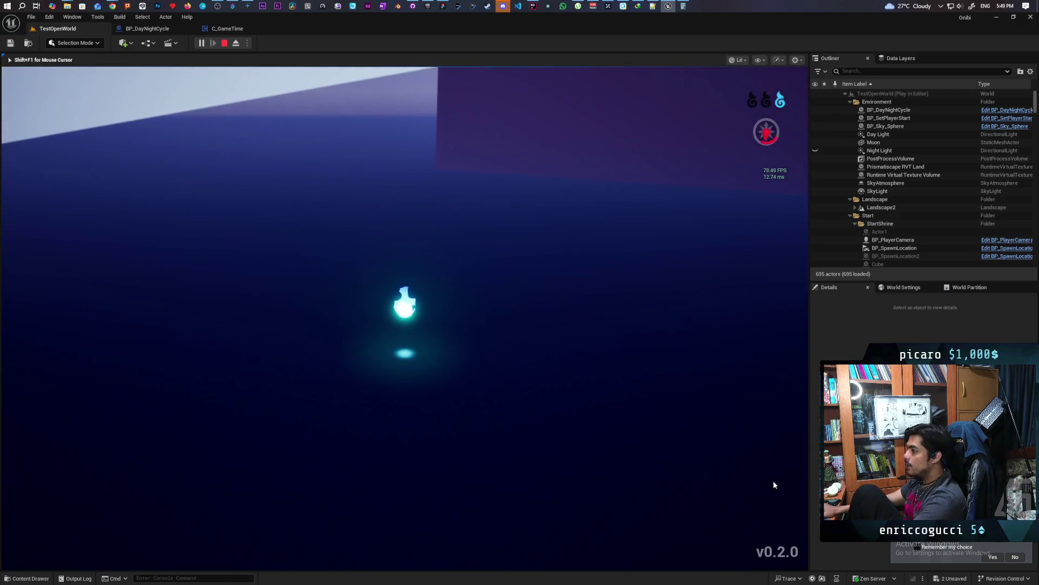
# Stop the play test, look over the corridor wall corner and white ledge, then switch to the mind map
pyautogui.press('Escape')
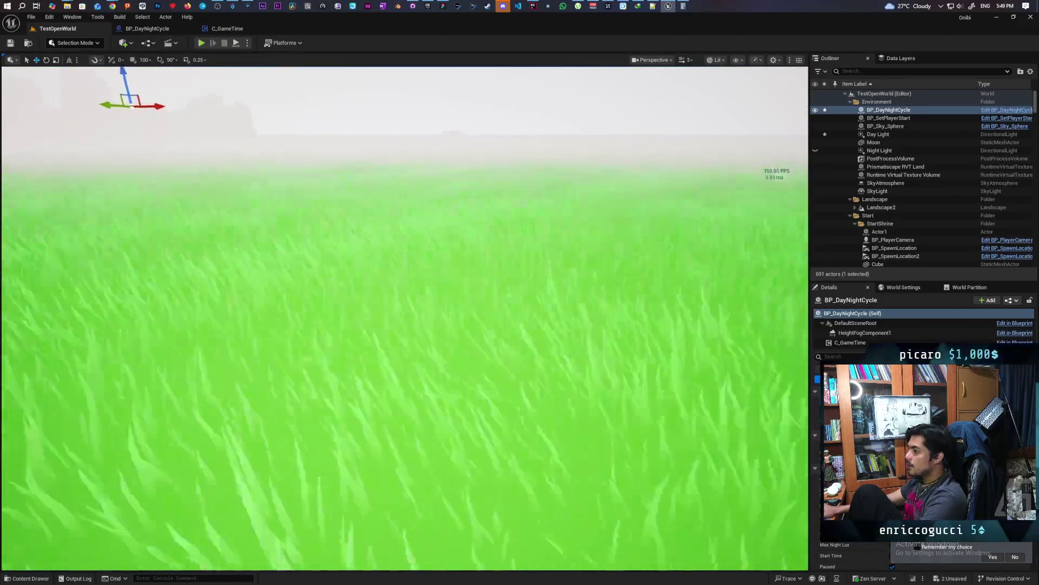
pyautogui.press('f')
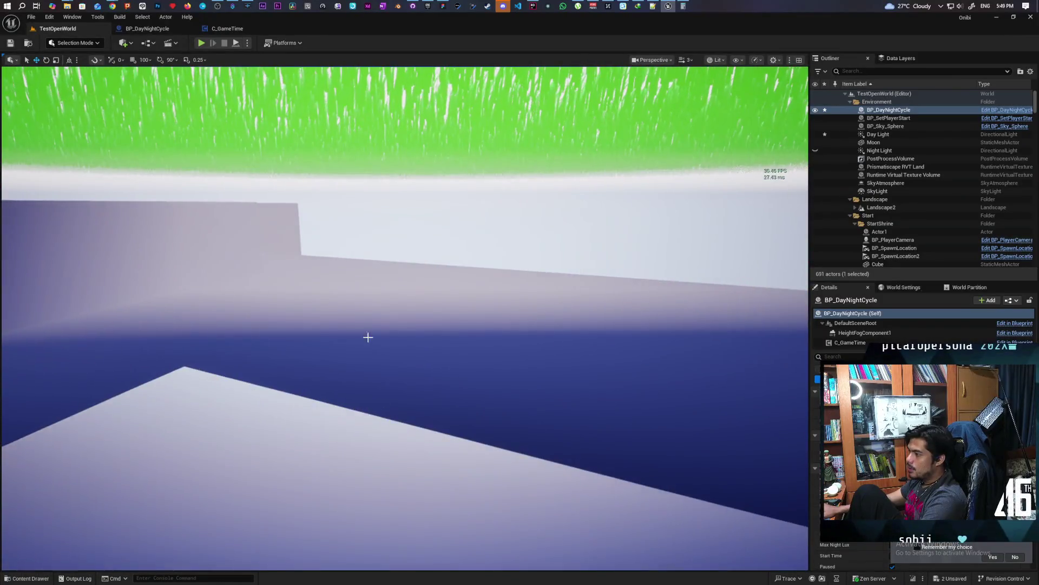
pyautogui.moveTo(368, 338); pyautogui.dragTo(251, 282)
pyautogui.moveTo(645, 273); pyautogui.dragTo(341, 258)
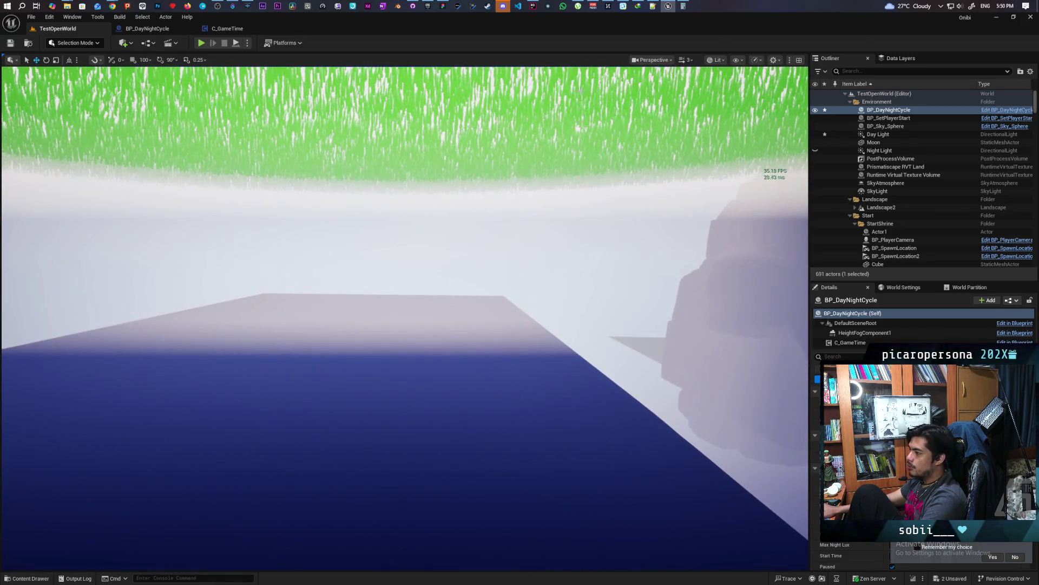
pyautogui.click(443, 6)
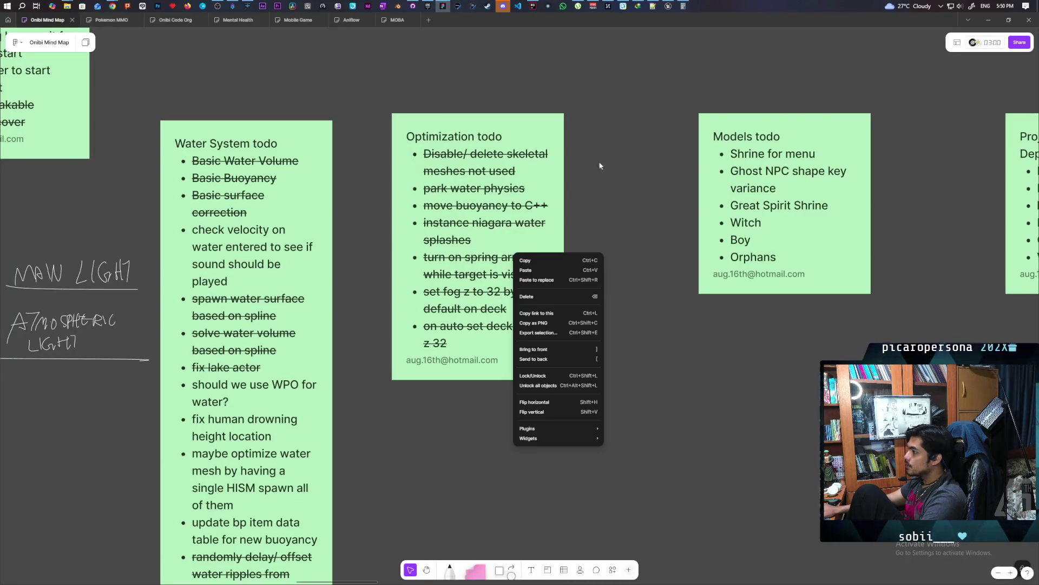
# Pan and zoom the board to centre the blue level-map frame on the round fountain room
pyautogui.scroll(-10, 607, 162)
pyautogui.scroll(5, 424, 333)
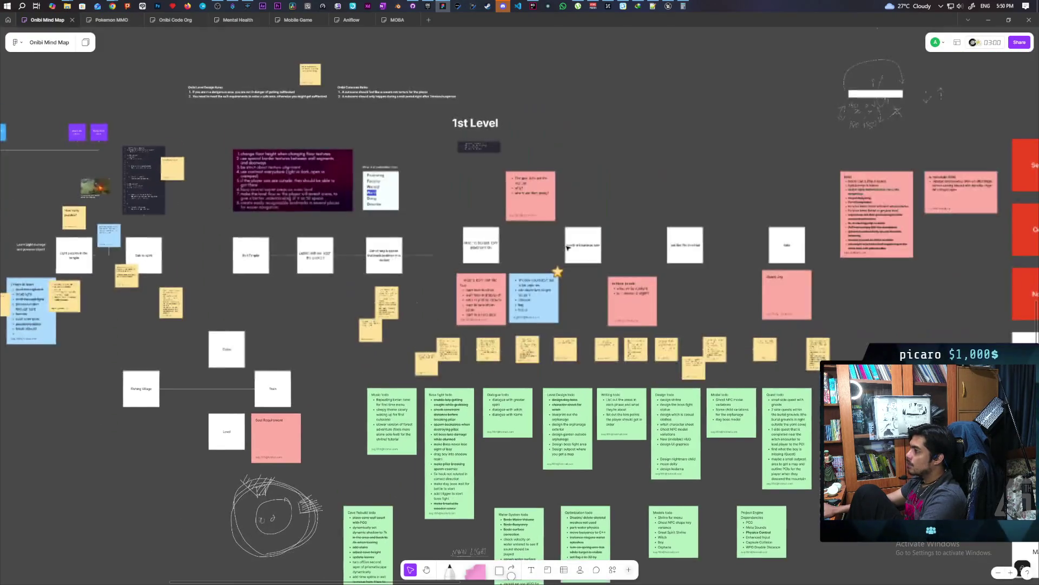
pyautogui.moveTo(249, 234); pyautogui.dragTo(724, 441)
pyautogui.moveTo(442, 335); pyautogui.dragTo(491, 358)
pyautogui.scroll(6, 491, 358)
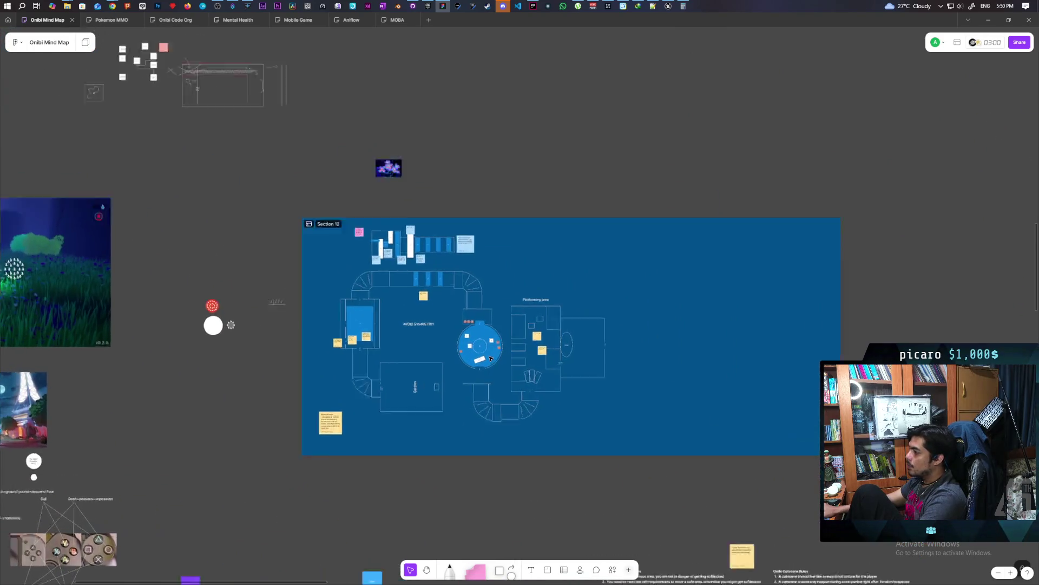
pyautogui.scroll(2, 491, 359)
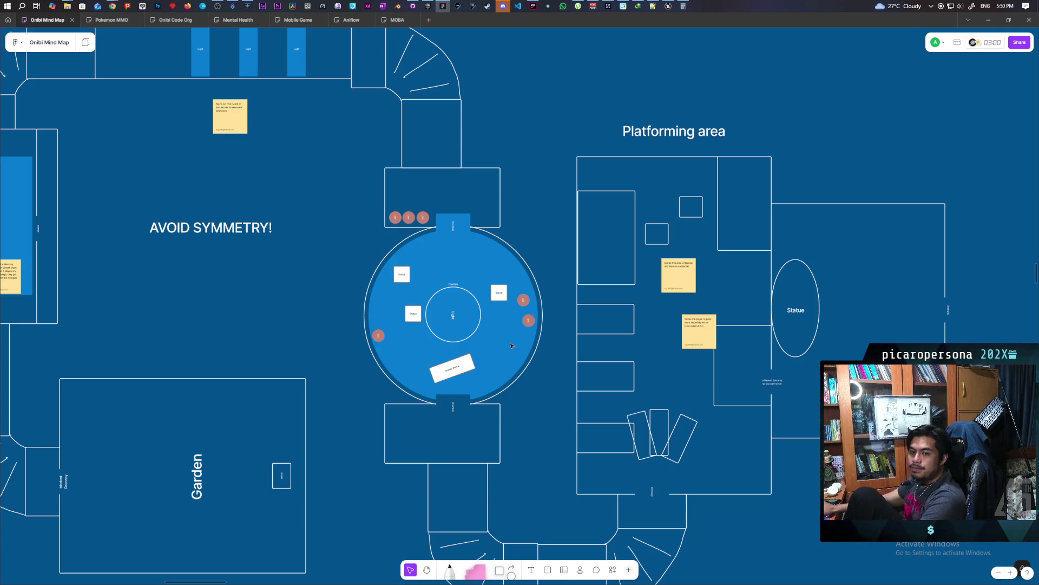
# Close the calculator window and return to the Unreal Engine editor
pyautogui.click(688, 6)
pyautogui.click(820, 130)
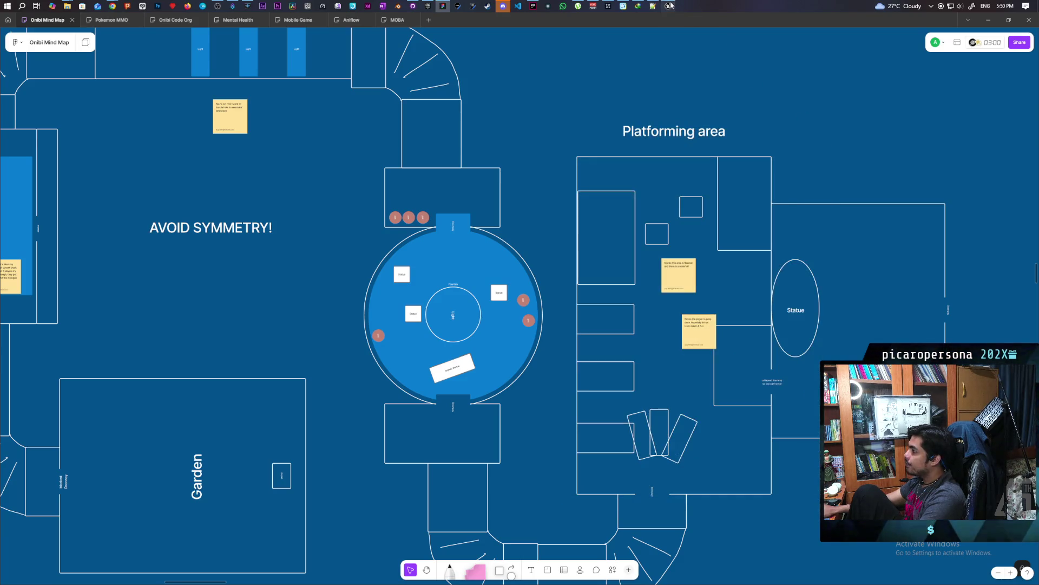
pyautogui.click(668, 6)
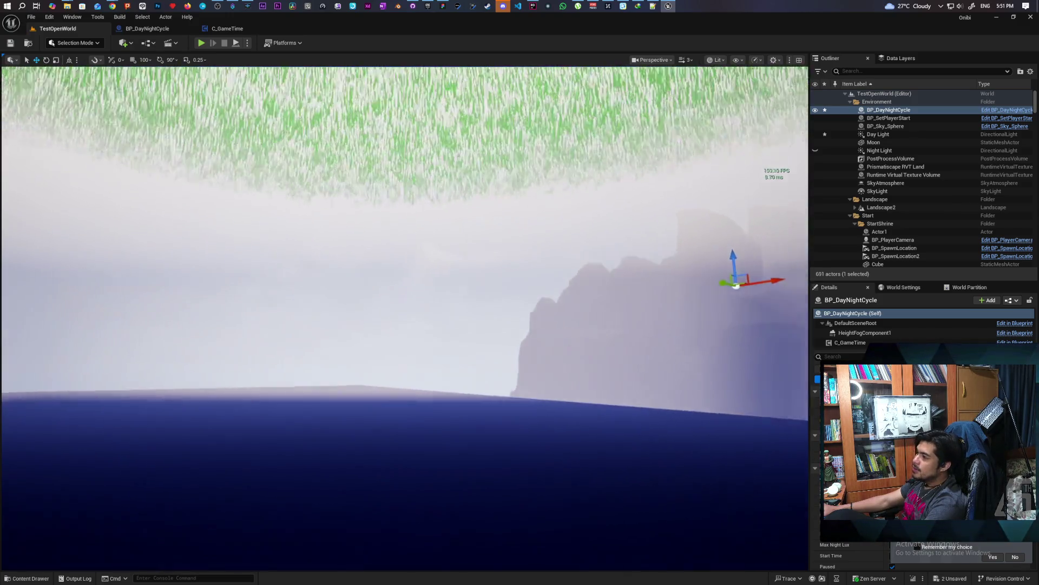
# Zoom into the fountain room on the mind map to review its pots, statues and doorways
pyautogui.click(442, 7)
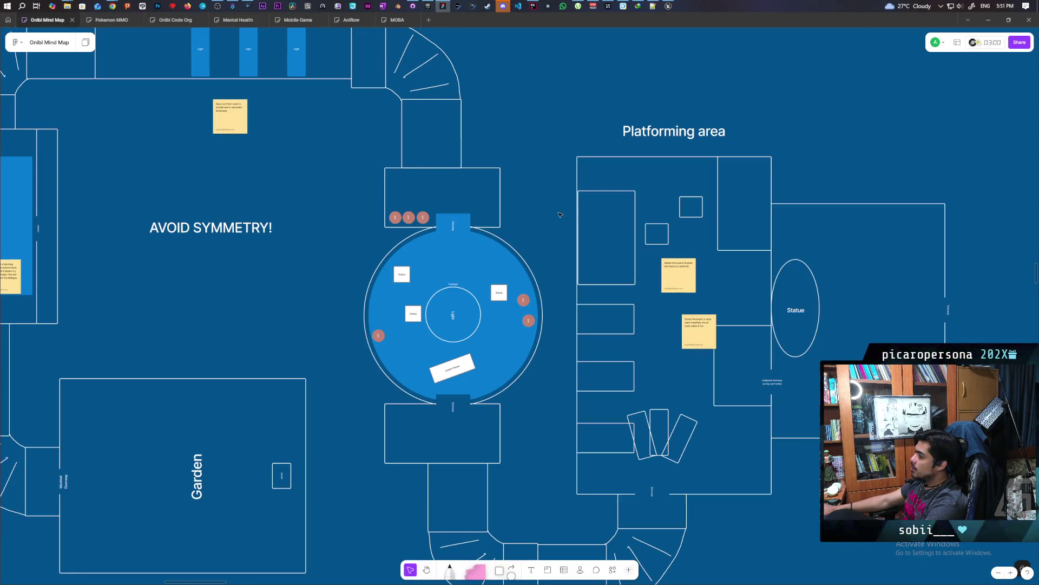
pyautogui.hscroll(-2, 626, 276)
pyautogui.scroll(5, 481, 249)
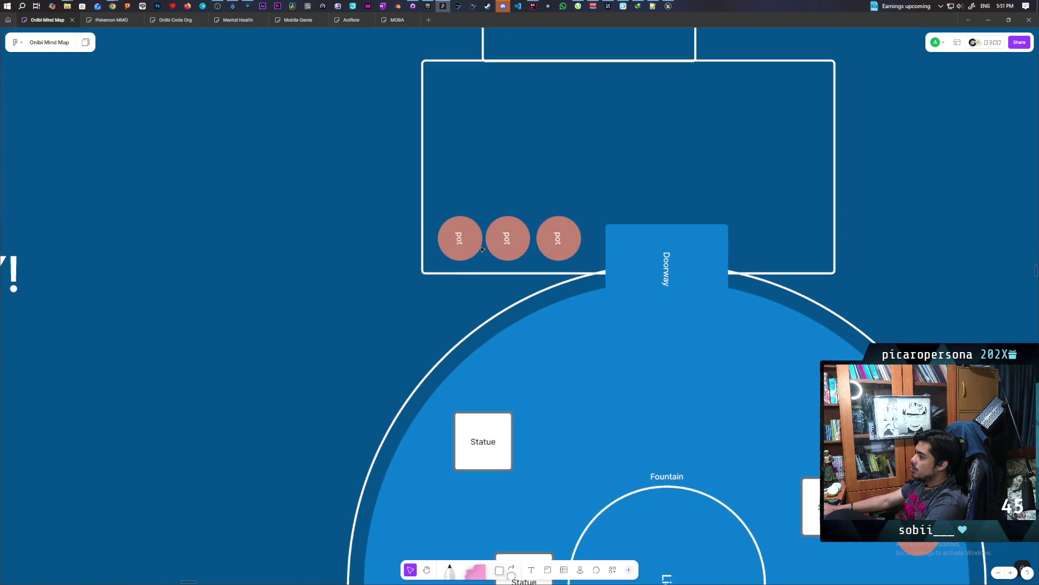
pyautogui.scroll(-3, 481, 248)
pyautogui.scroll(-2, 428, 117)
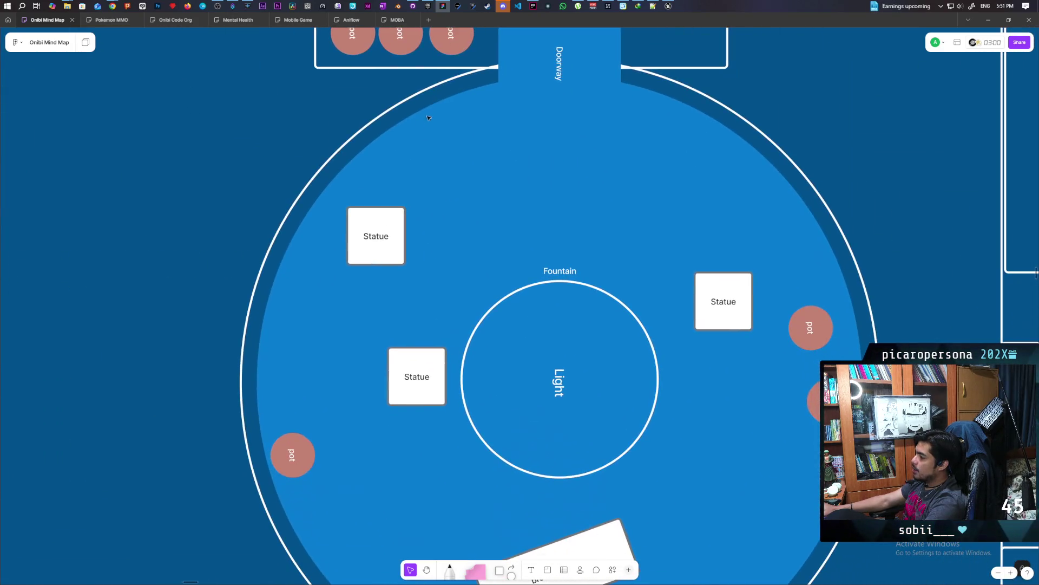
pyautogui.scroll(-2, 428, 117)
pyautogui.scroll(2, 410, 125)
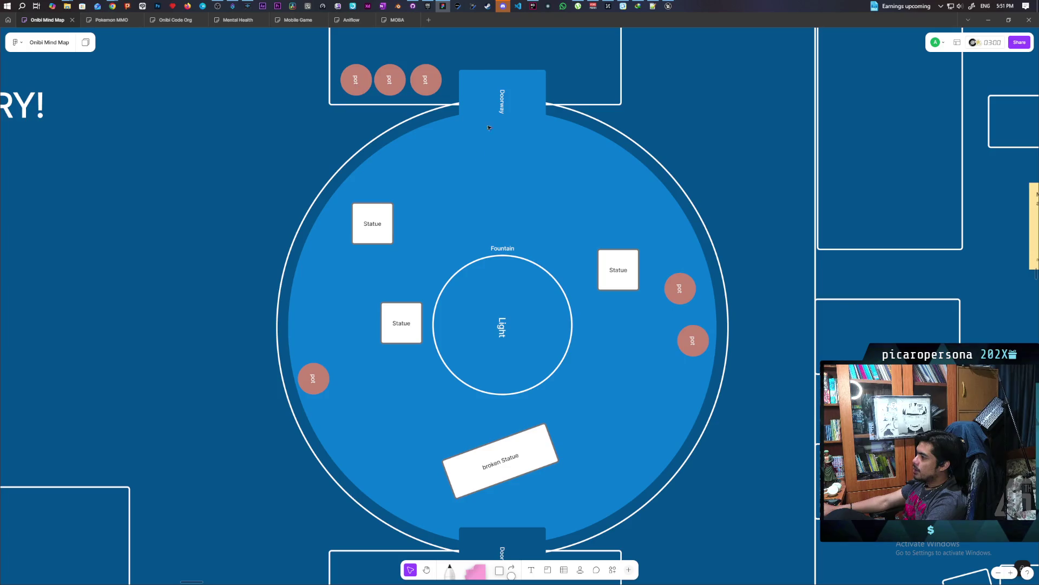
# Zoom out to survey the surrounding corridors, Garden and Platforming area
pyautogui.scroll(5, 466, 408)
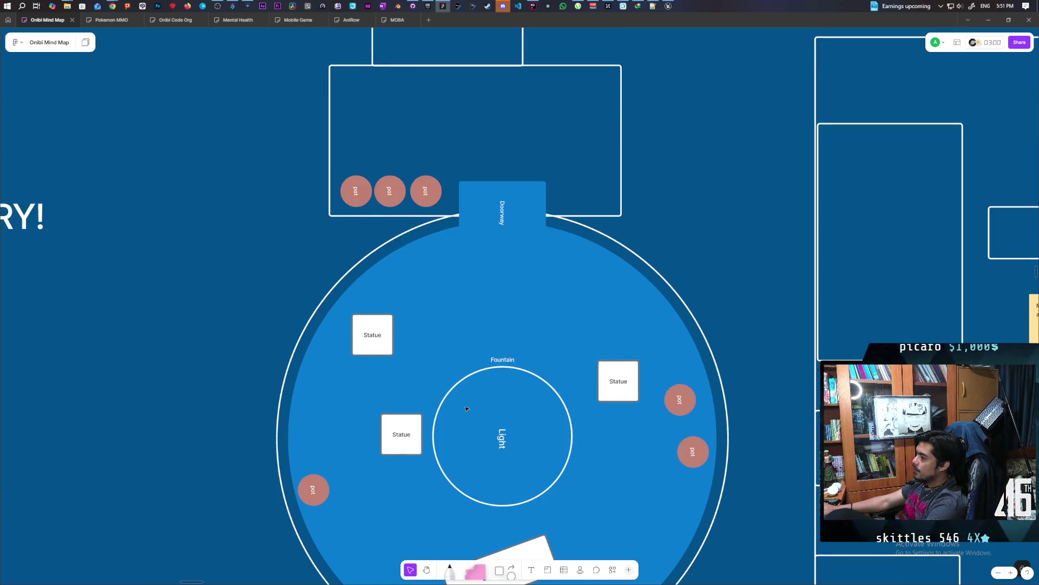
pyautogui.scroll(5, 465, 407)
pyautogui.hscroll(-3, 464, 403)
pyautogui.scroll(-3, 408, 358)
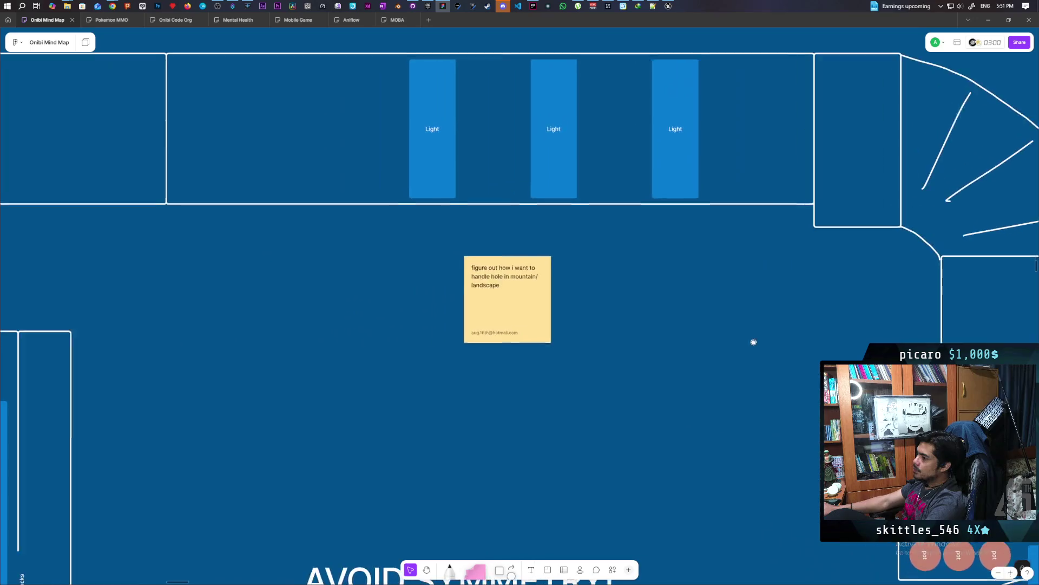
pyautogui.scroll(-5, 537, 323)
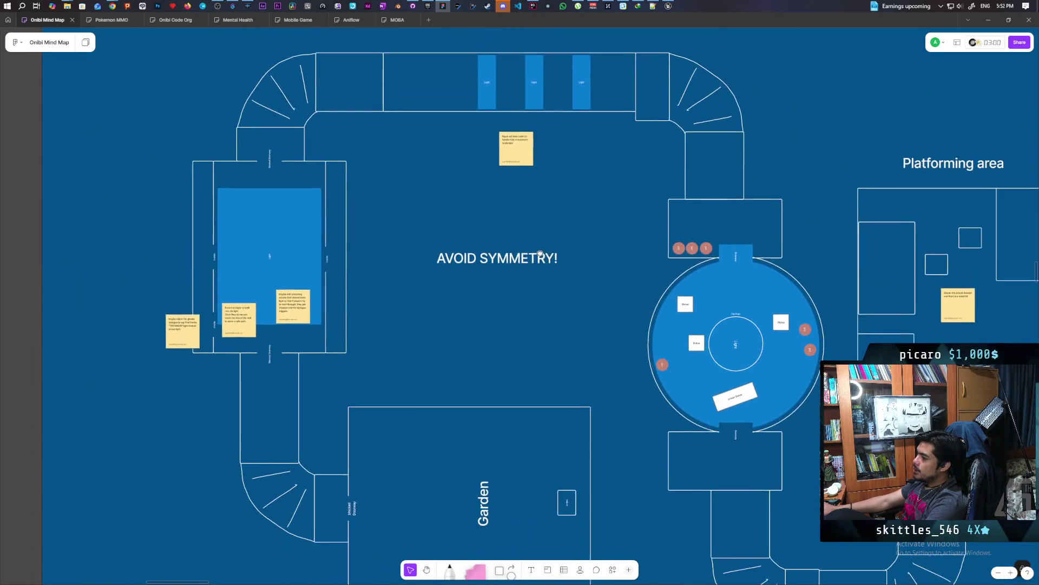
pyautogui.scroll(1, 523, 233)
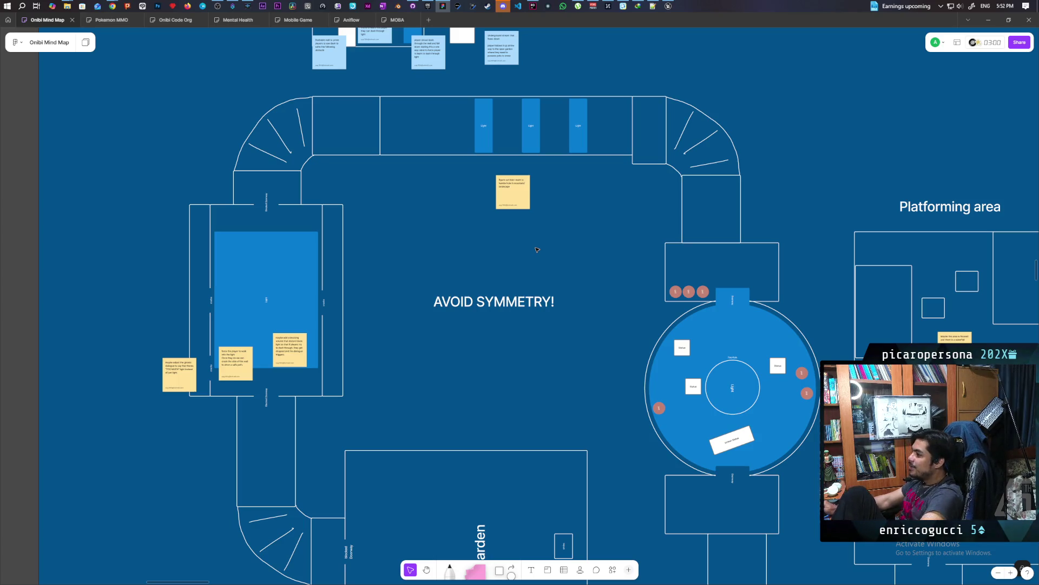
# Pan past the Garden and Platforming area up to the Light-block corridor and mountain-hole note
pyautogui.moveTo(518, 338)
pyautogui.mouseDown()
pyautogui.moveTo(424, 238)
pyautogui.moveTo(413, 346)
pyautogui.moveTo(430, 400)
pyautogui.mouseUp()
pyautogui.hscroll(-3, 429, 400)
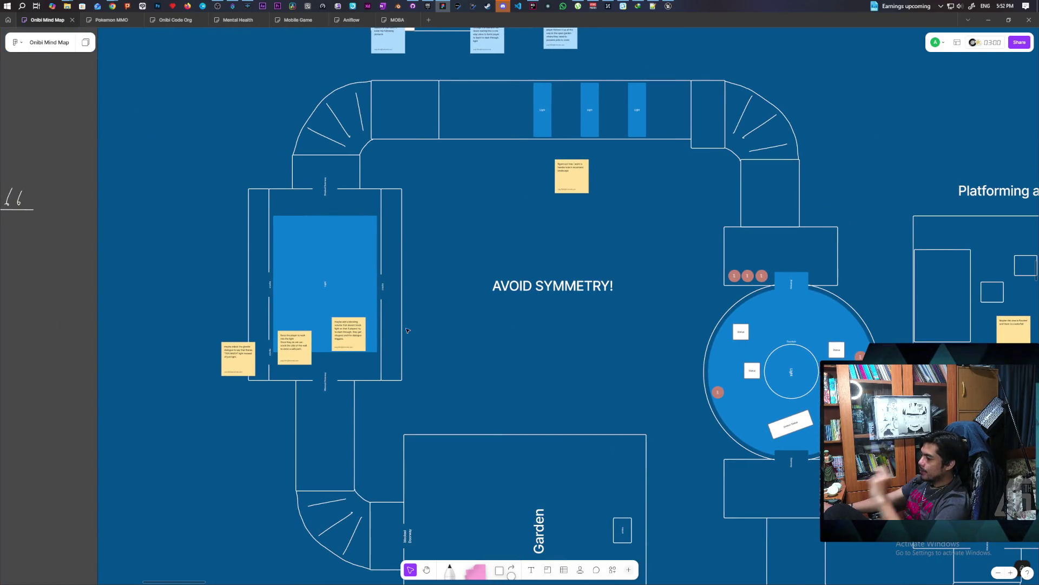
pyautogui.scroll(5, 378, 327)
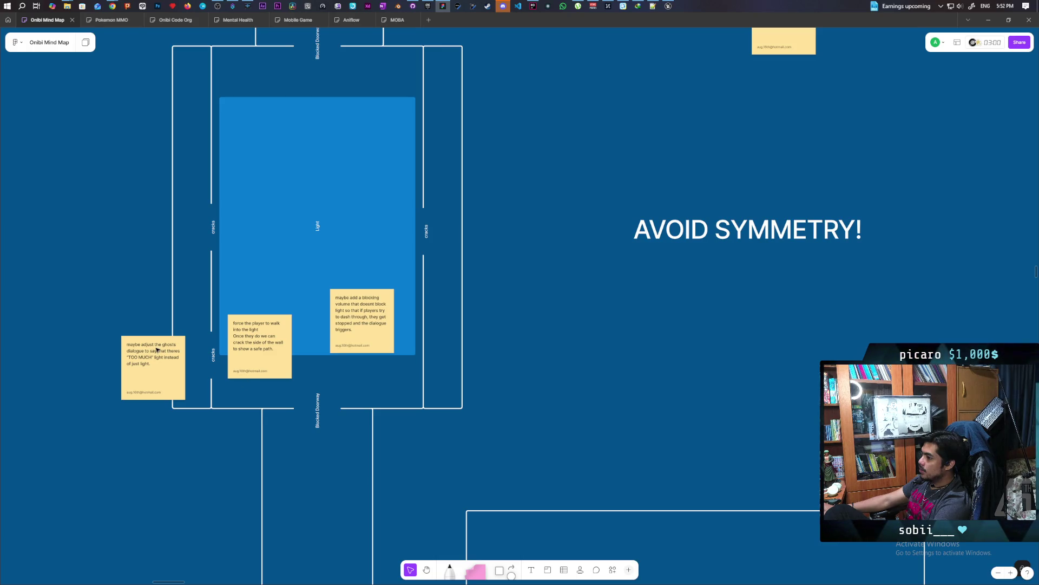
pyautogui.moveTo(529, 260)
pyautogui.mouseDown()
pyautogui.moveTo(547, 367)
pyautogui.moveTo(538, 399)
pyautogui.moveTo(498, 431)
pyautogui.moveTo(413, 579)
pyautogui.mouseUp()
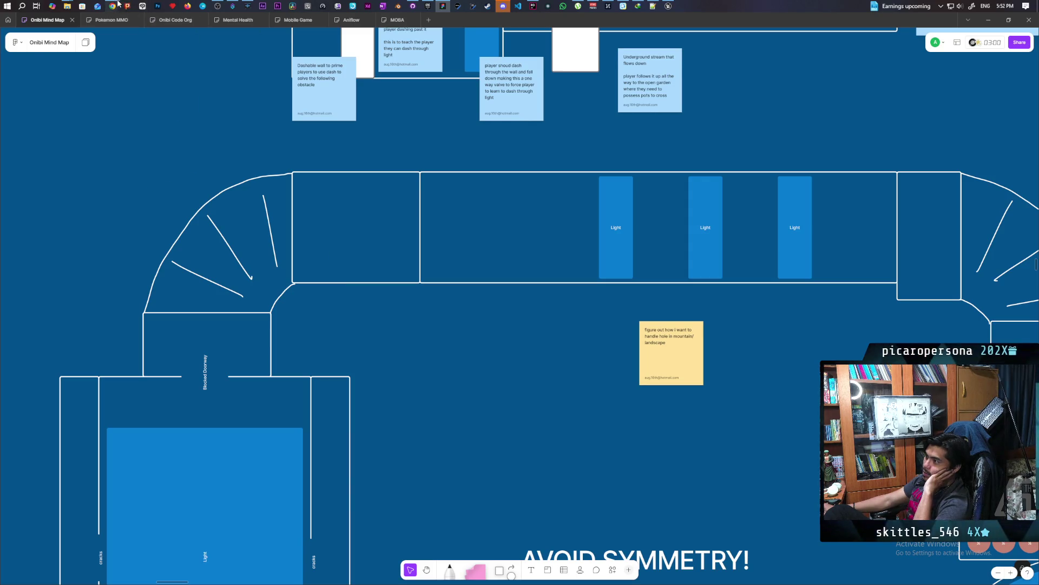
pyautogui.moveTo(124, 6)
pyautogui.moveTo(948, 55)
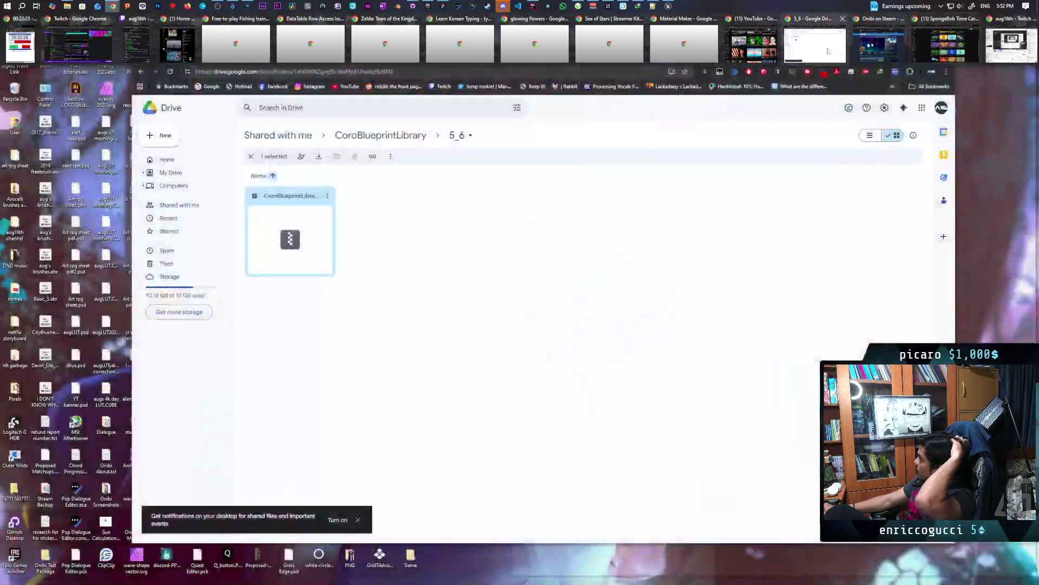
# Search Google Images for 'underground river', then start retyping 'river' as 'stream'
pyautogui.click(839, 54)
pyautogui.hotkey('ctrl', 'l')
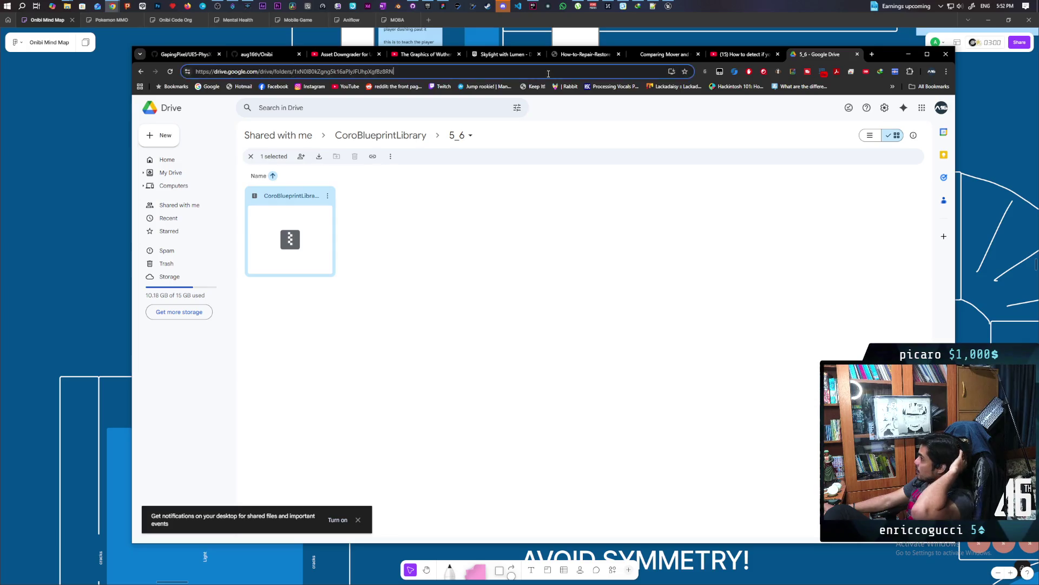
pyautogui.write('under')
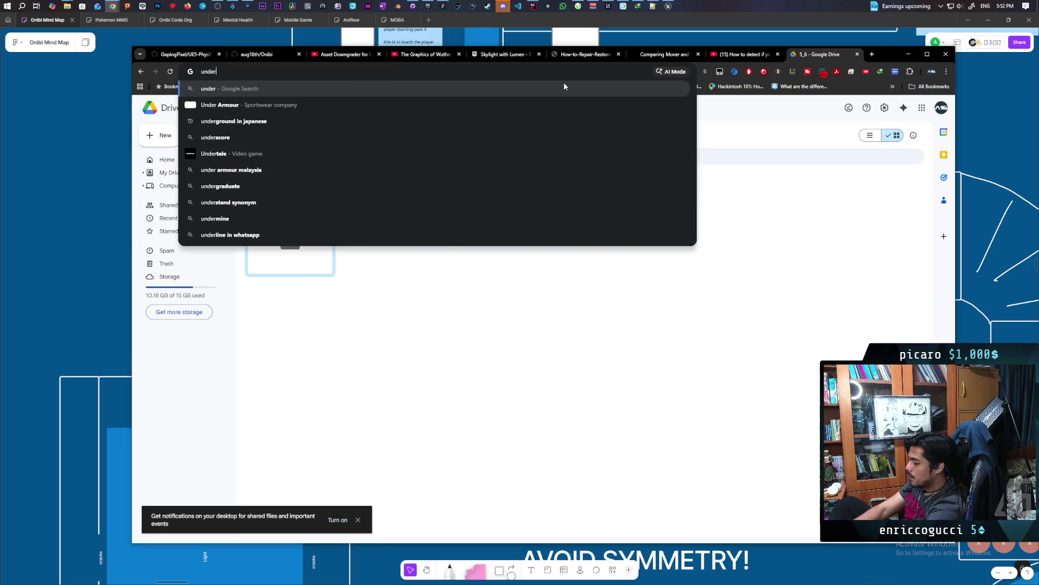
pyautogui.write('ground river')
pyautogui.press('Return')
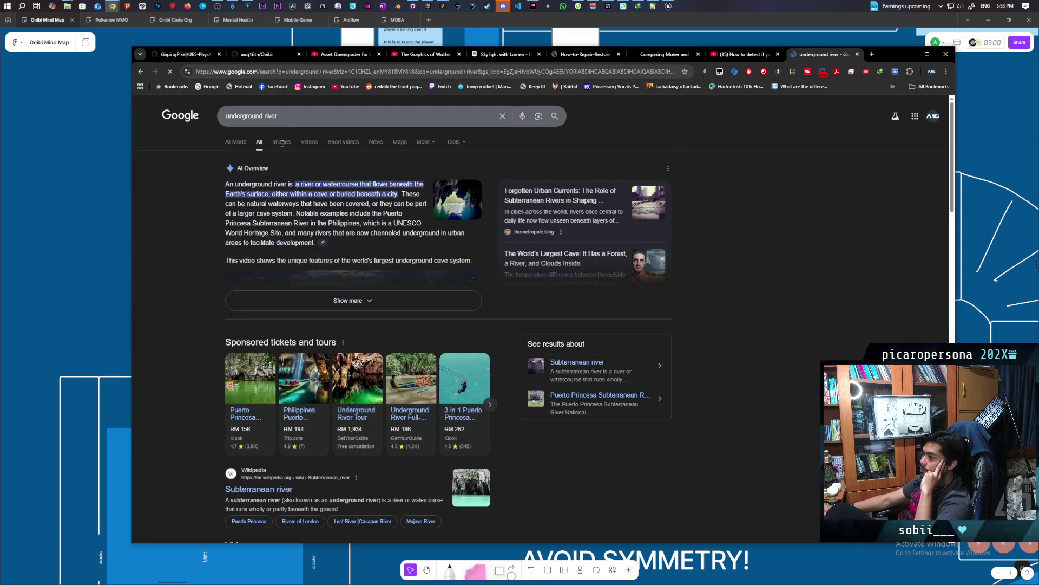
pyautogui.click(286, 141)
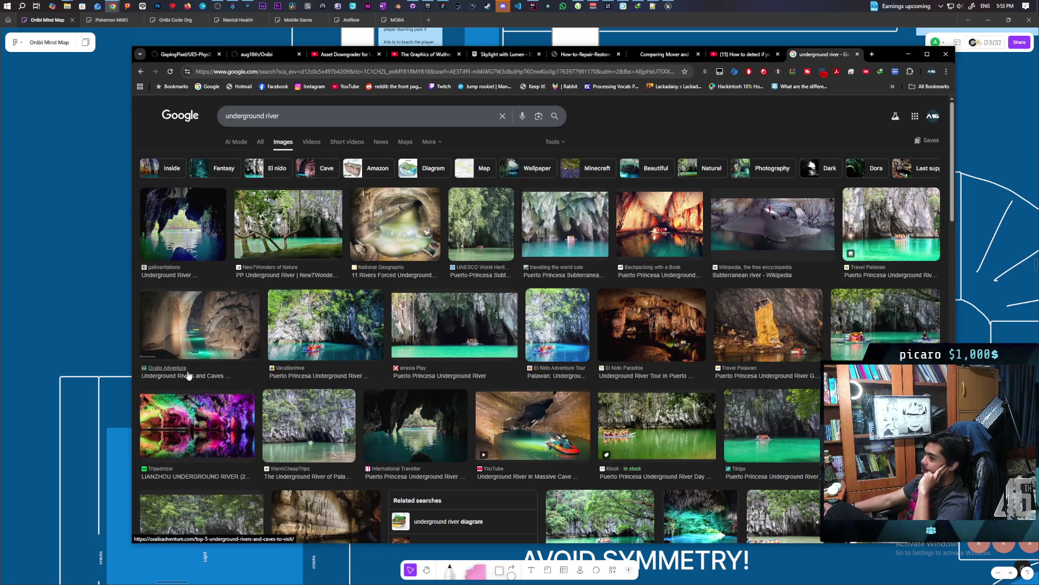
pyautogui.doubleClick(273, 115)
pyautogui.write('stream')
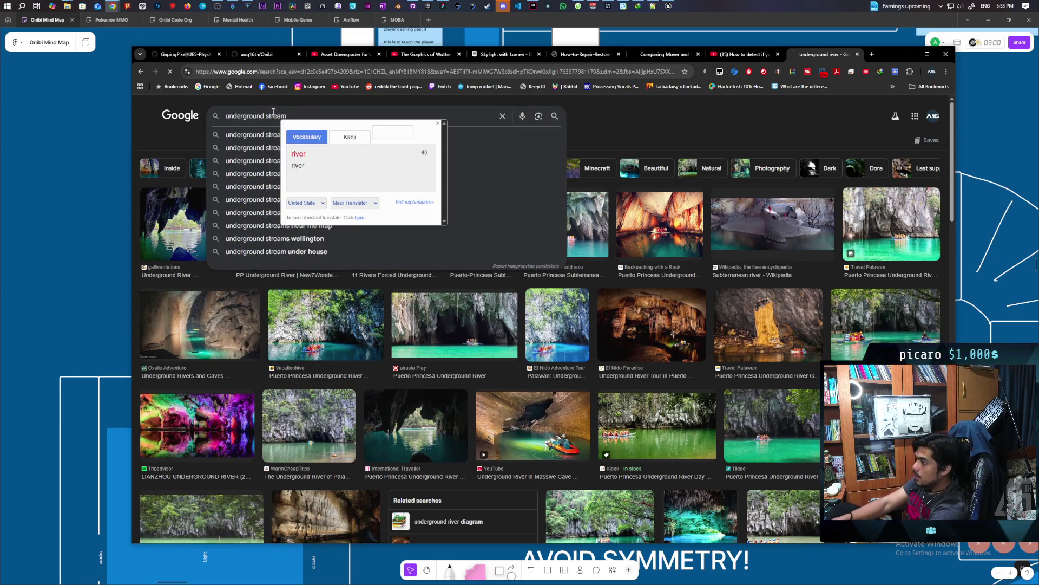
pyautogui.press('Return')
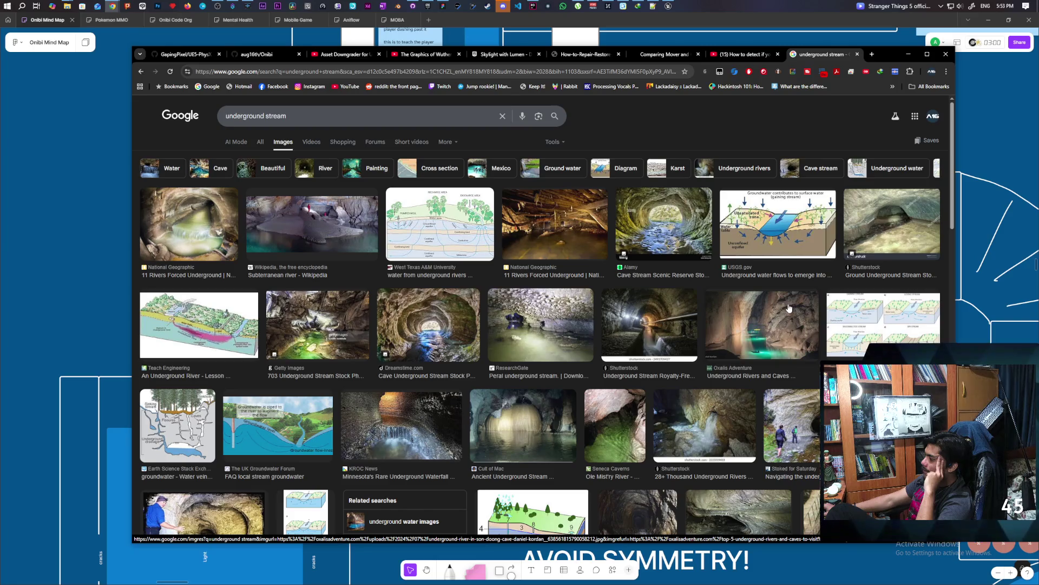
pyautogui.scroll(-2, 799, 299)
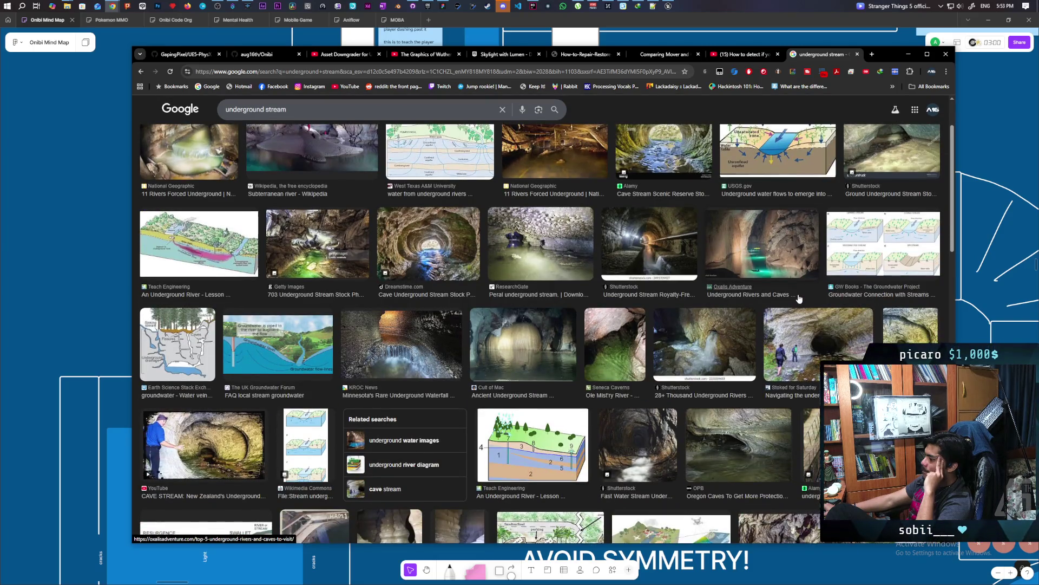
pyautogui.scroll(-3, 799, 299)
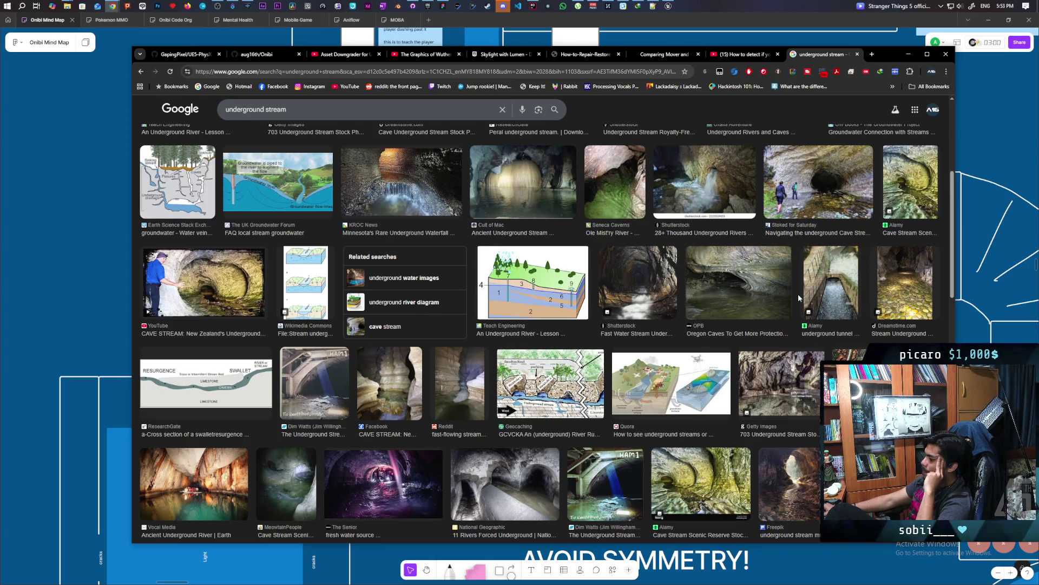
pyautogui.scroll(3, 799, 296)
pyautogui.scroll(3, 798, 298)
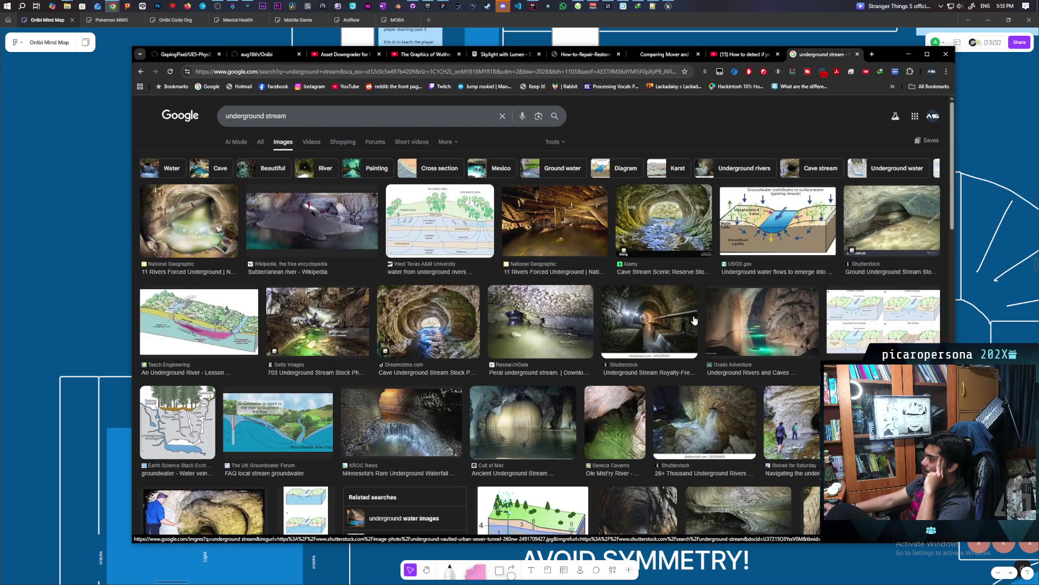
pyautogui.scroll(-10, 695, 320)
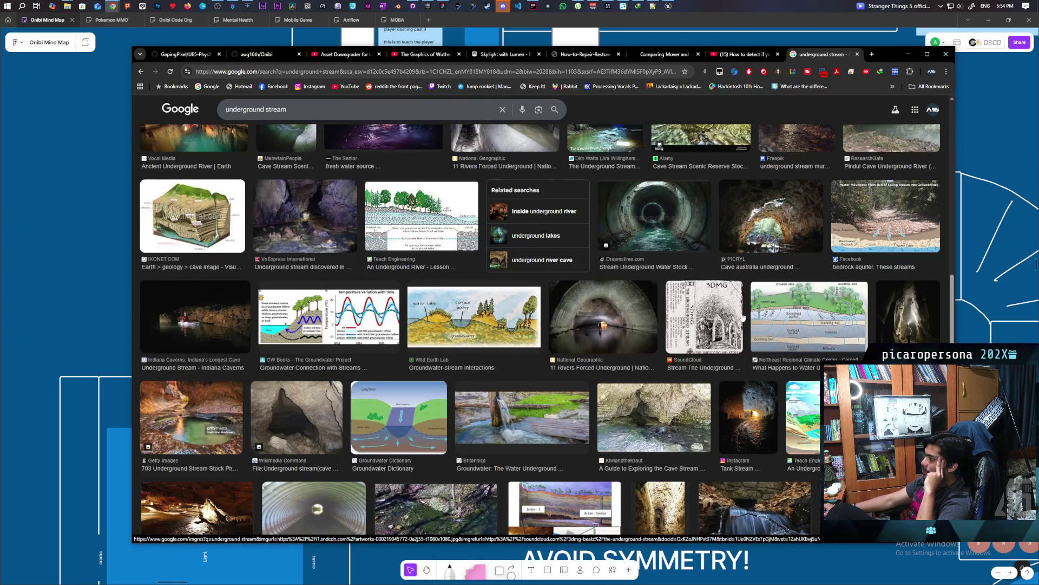
pyautogui.scroll(-2, 742, 320)
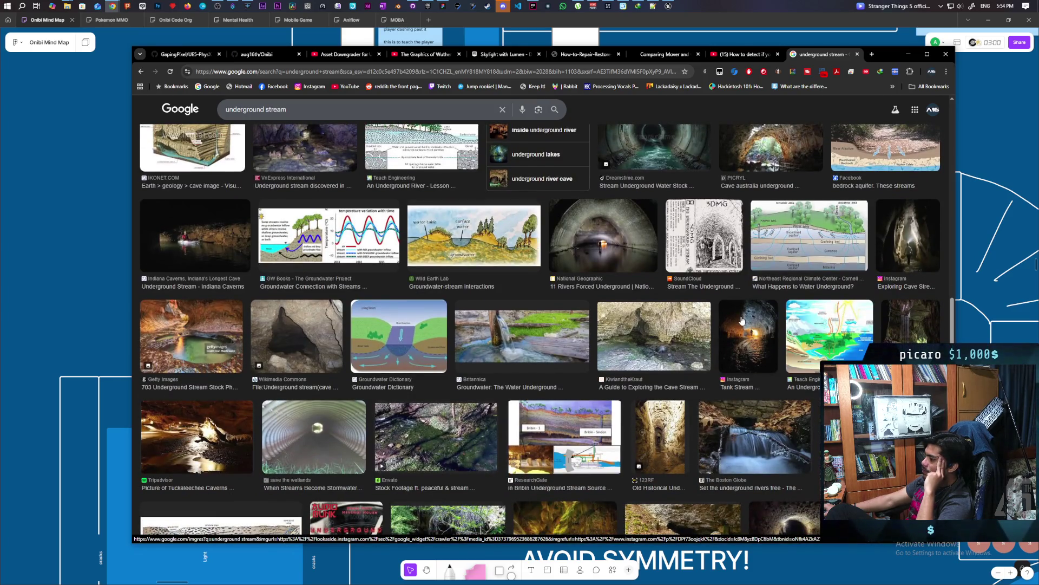
pyautogui.scroll(-2, 649, 331)
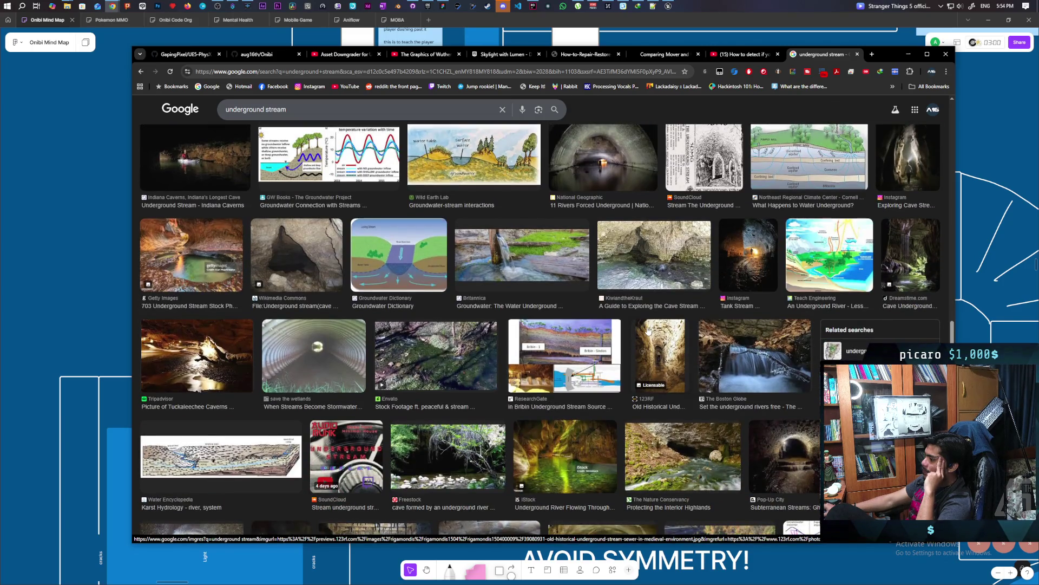
pyautogui.scroll(-3, 648, 331)
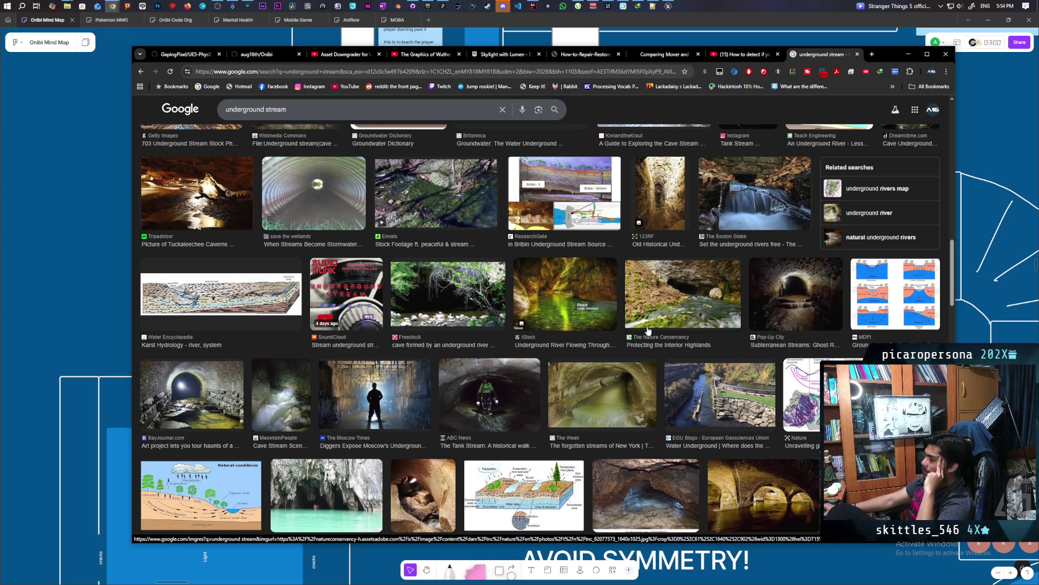
pyautogui.scroll(-2, 648, 330)
pyautogui.scroll(-1, 647, 331)
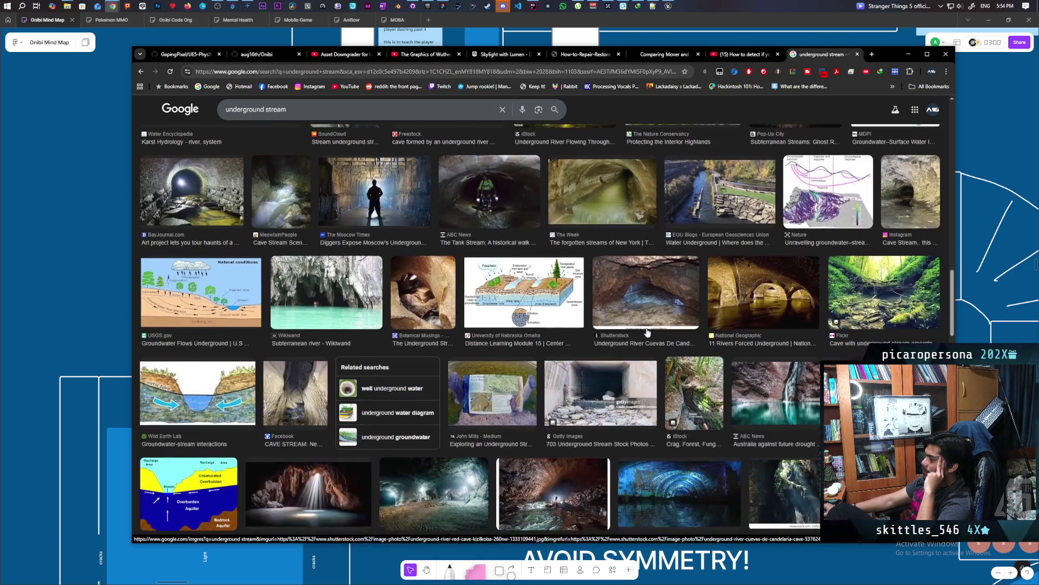
pyautogui.scroll(-1, 647, 331)
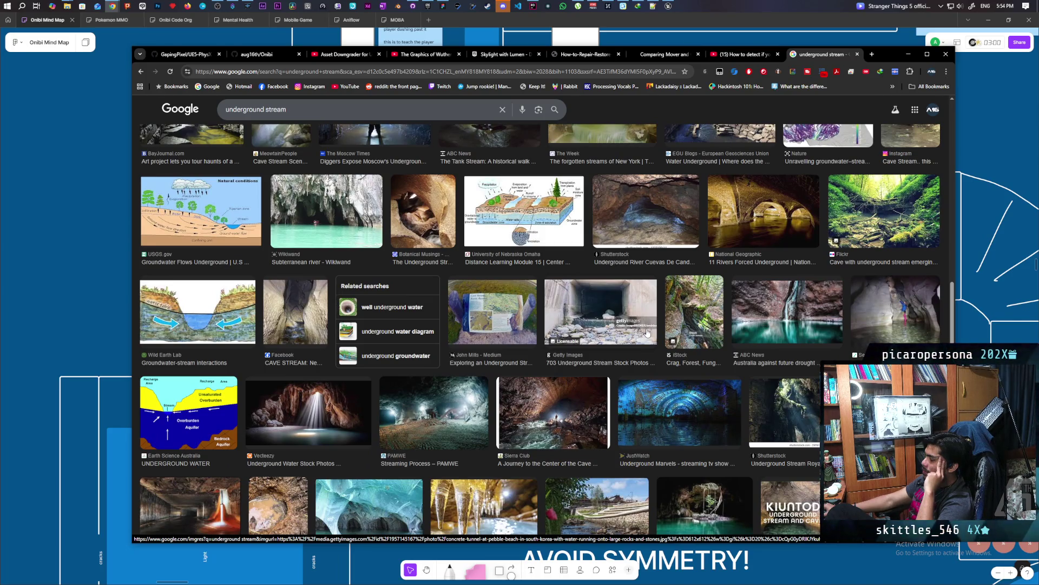
pyautogui.scroll(-1, 646, 332)
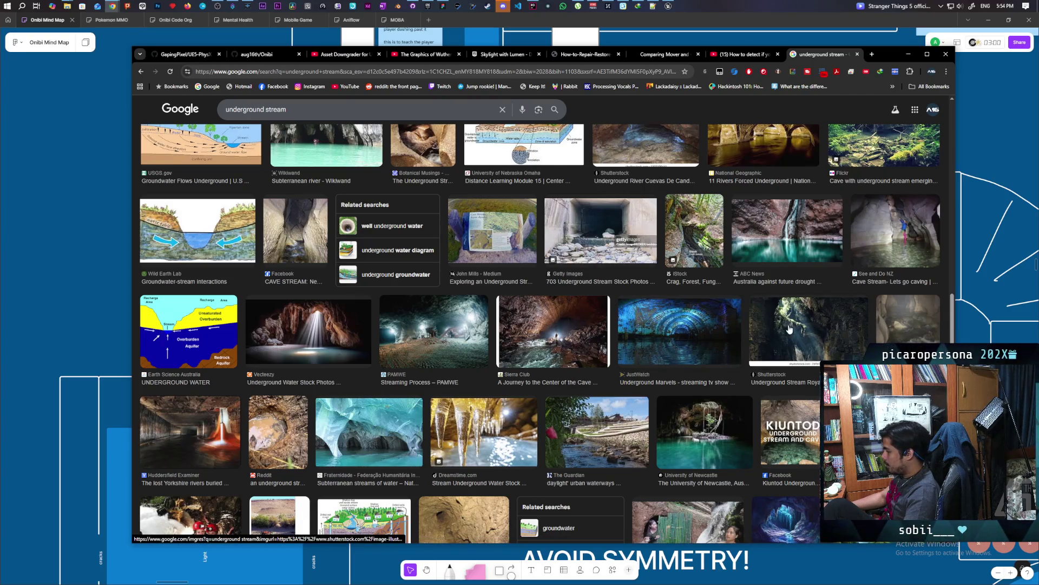
pyautogui.scroll(-3, 790, 329)
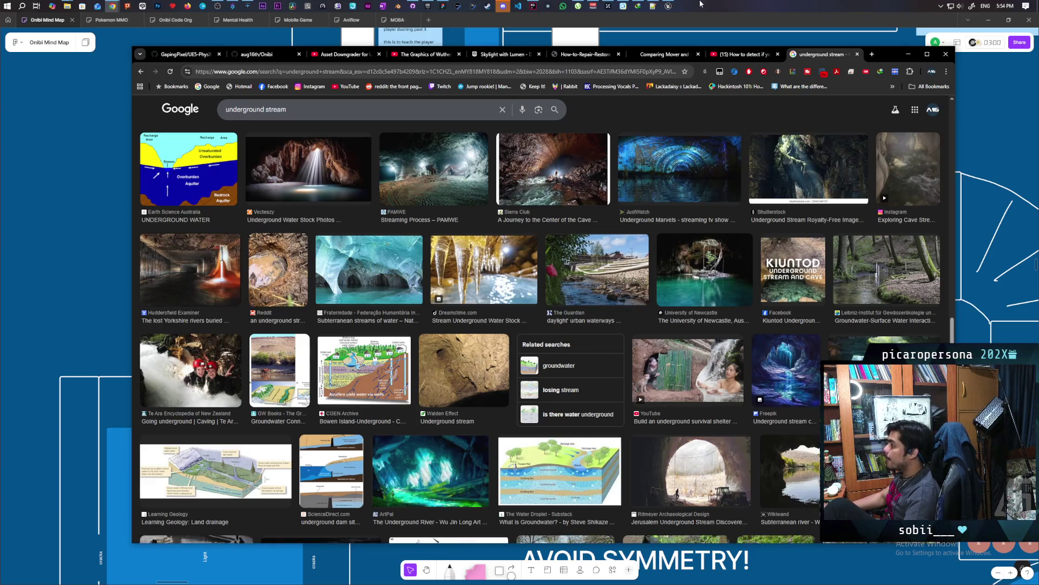
pyautogui.click(668, 6)
# Frame the day-night cycle actor, then fly down to the ground and the white gray-box wall
pyautogui.press('f')
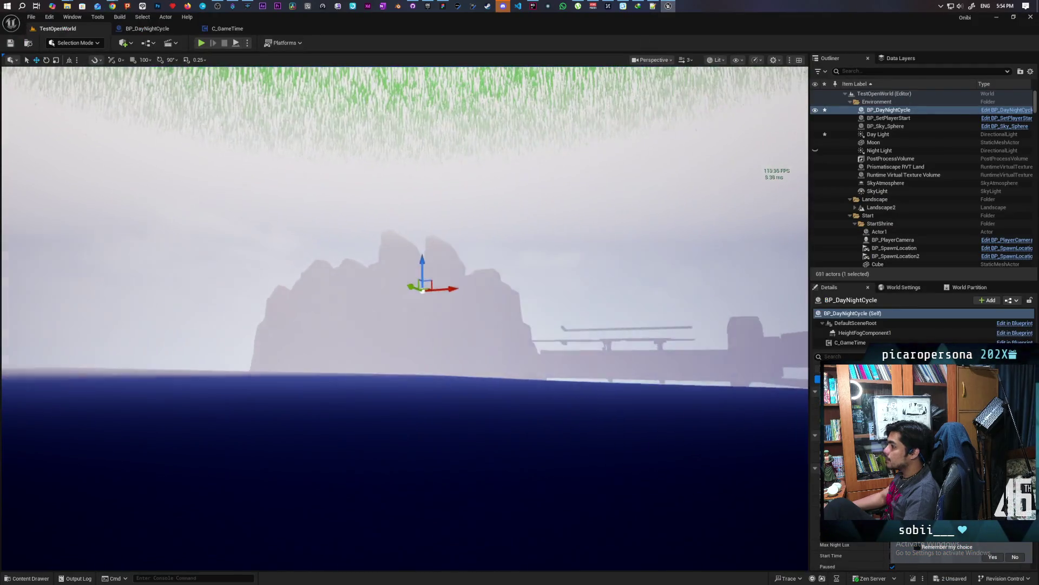
pyautogui.moveTo(406, 324)
pyautogui.mouseDown()
pyautogui.moveTo(412, 303)
pyautogui.moveTo(379, 336)
pyautogui.moveTo(400, 314)
pyautogui.moveTo(390, 281)
pyautogui.moveTo(411, 292)
pyautogui.moveTo(395, 282)
pyautogui.moveTo(400, 271)
pyautogui.moveTo(389, 298)
pyautogui.moveTo(390, 275)
pyautogui.moveTo(390, 285)
pyautogui.moveTo(374, 266)
pyautogui.moveTo(373, 278)
pyautogui.mouseUp()
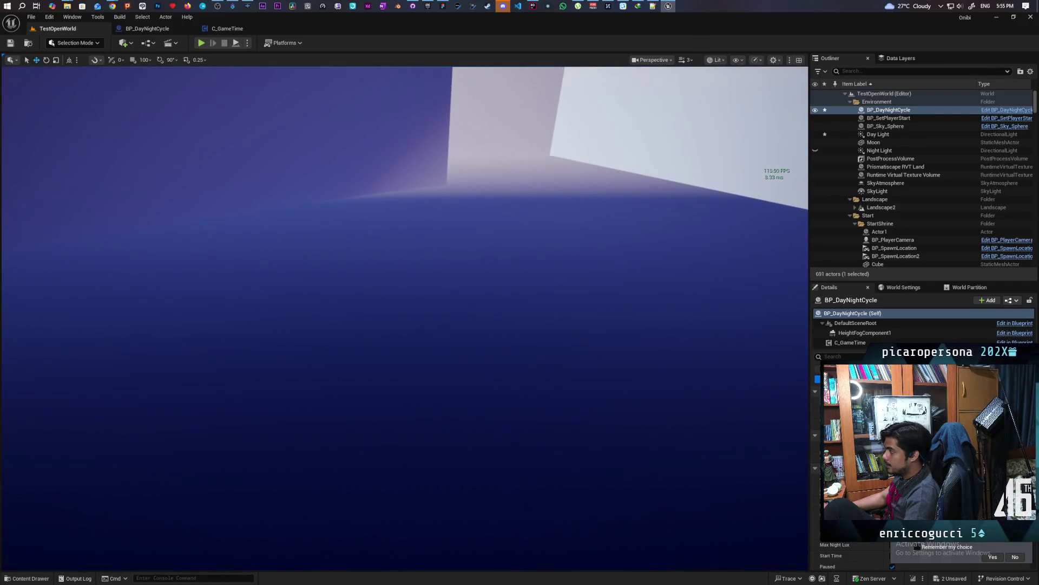
pyautogui.moveTo(405, 318)
pyautogui.mouseDown()
pyautogui.moveTo(405, 292)
pyautogui.moveTo(405, 324)
pyautogui.moveTo(405, 297)
pyautogui.moveTo(405, 307)
pyautogui.moveTo(544, 282)
pyautogui.mouseUp()
# Select GB_Wall31 and bring it into close view
pyautogui.click(544, 282)
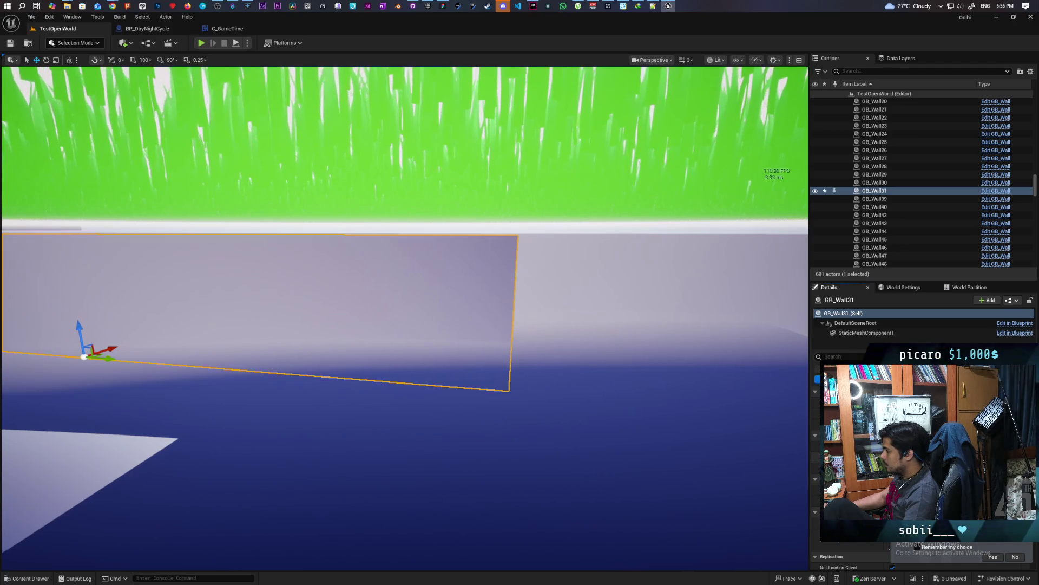
pyautogui.moveTo(431, 428); pyautogui.dragTo(406, 420)
pyautogui.moveTo(587, 436); pyautogui.dragTo(584, 433)
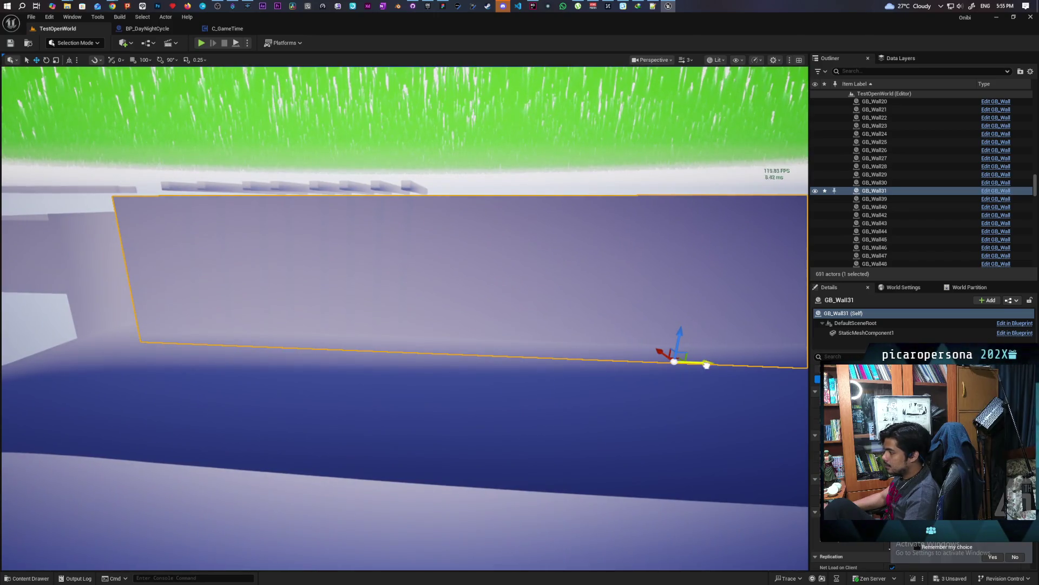
pyautogui.moveTo(429, 426)
pyautogui.mouseDown()
pyautogui.moveTo(394, 409)
pyautogui.moveTo(406, 404)
pyautogui.mouseUp()
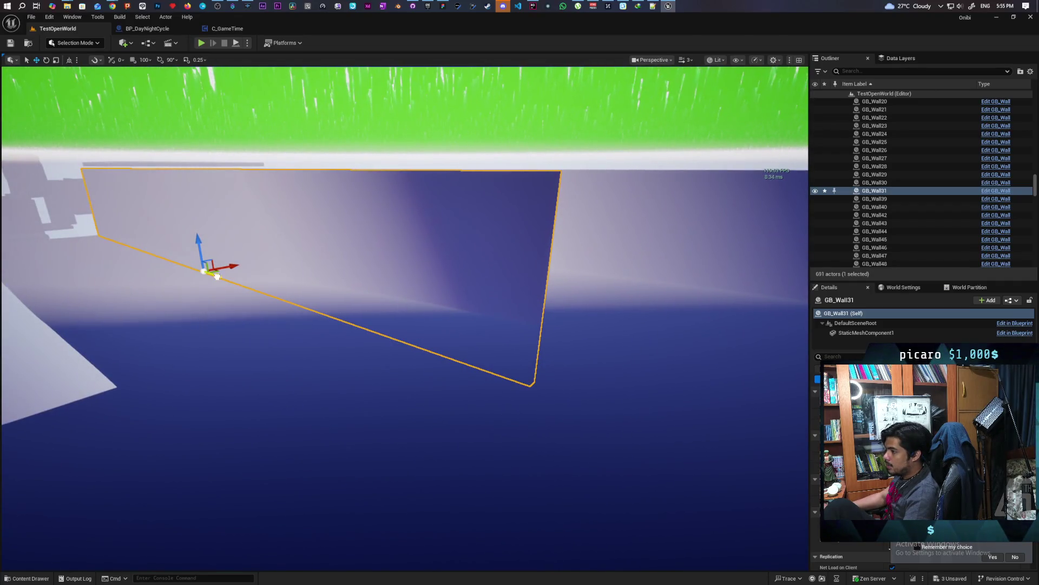
# Alt-drag a copy, GB_Wall32, and slide it along the wall's length
pyautogui.keyDown('alt'); pyautogui.moveTo(217, 276); pyautogui.dragTo(263, 307); pyautogui.keyUp('alt')
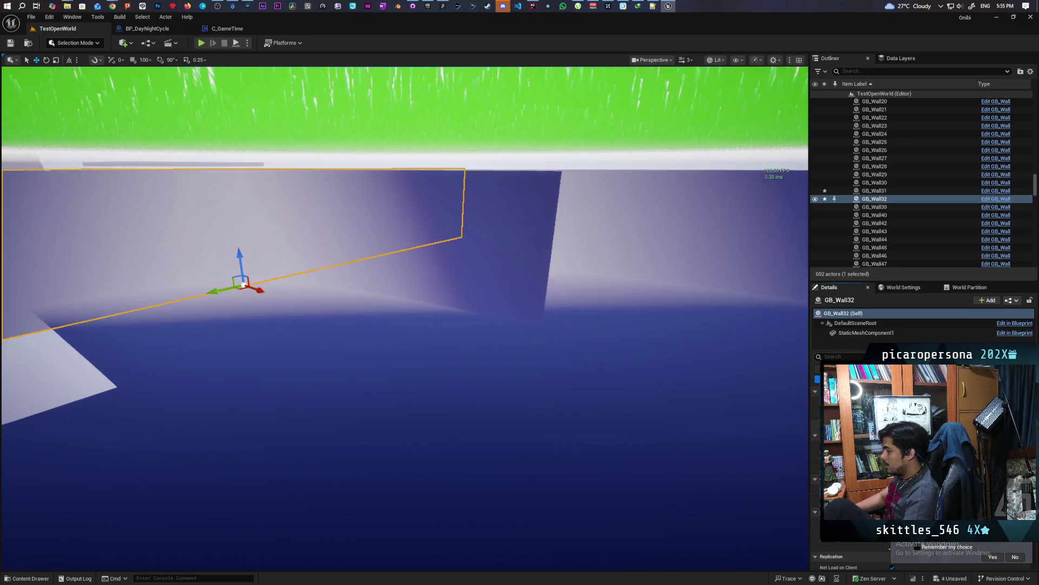
pyautogui.moveTo(260, 289)
pyautogui.mouseDown()
pyautogui.moveTo(434, 436)
pyautogui.moveTo(553, 506)
pyautogui.mouseUp()
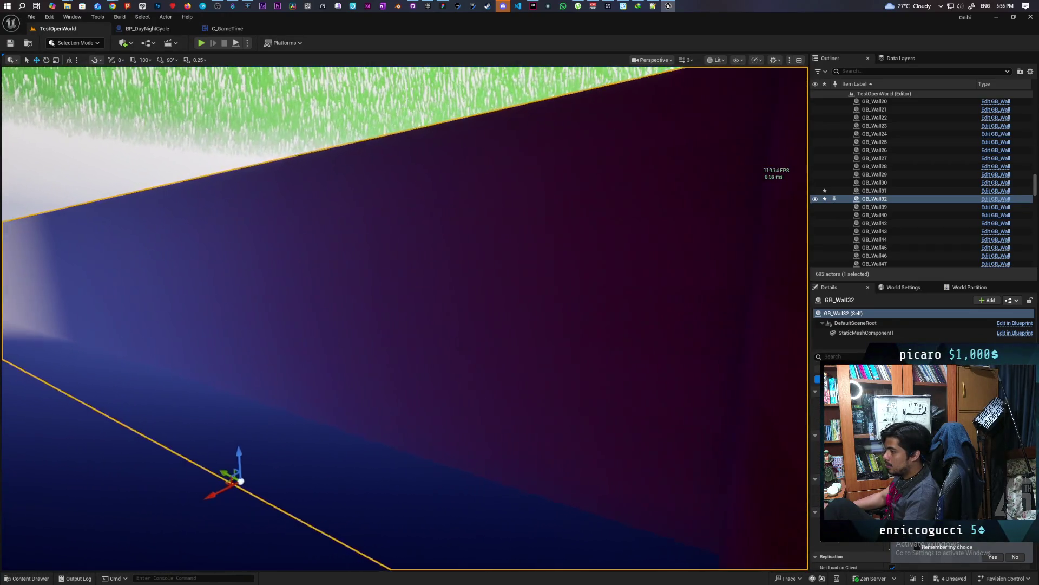
pyautogui.moveTo(236, 477)
pyautogui.mouseDown()
pyautogui.moveTo(267, 476)
pyautogui.moveTo(244, 475)
pyautogui.mouseUp()
# Switch the viewport to Lit Wireframe and move in close to GB_Wall32's side
pyautogui.click(717, 60)
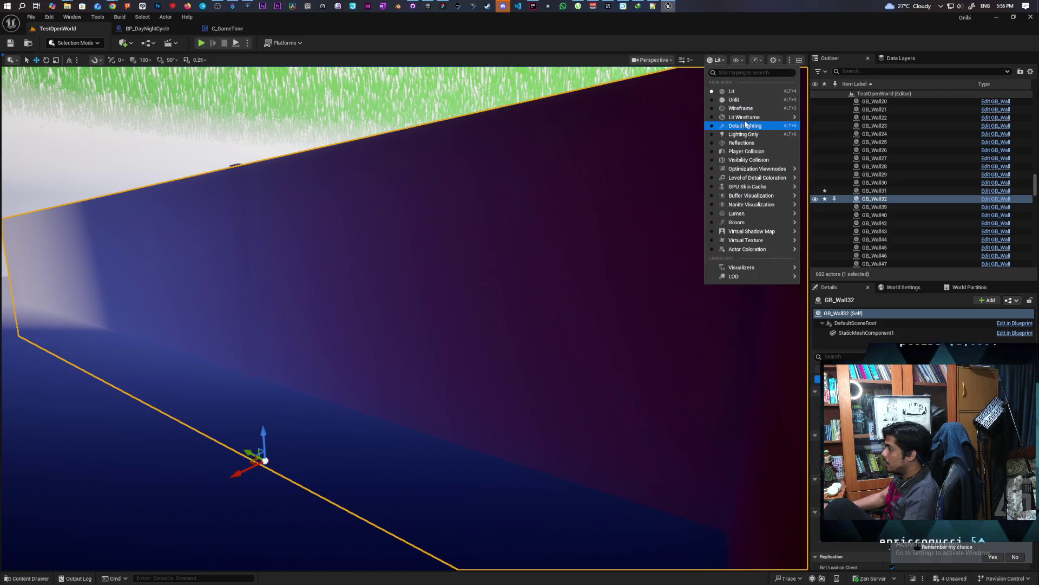
pyautogui.click(722, 124)
pyautogui.moveTo(368, 461)
pyautogui.mouseDown()
pyautogui.moveTo(358, 460)
pyautogui.moveTo(370, 451)
pyautogui.moveTo(359, 425)
pyautogui.moveTo(236, 295)
pyautogui.moveTo(211, 242)
pyautogui.moveTo(198, 238)
pyautogui.moveTo(208, 246)
pyautogui.mouseUp()
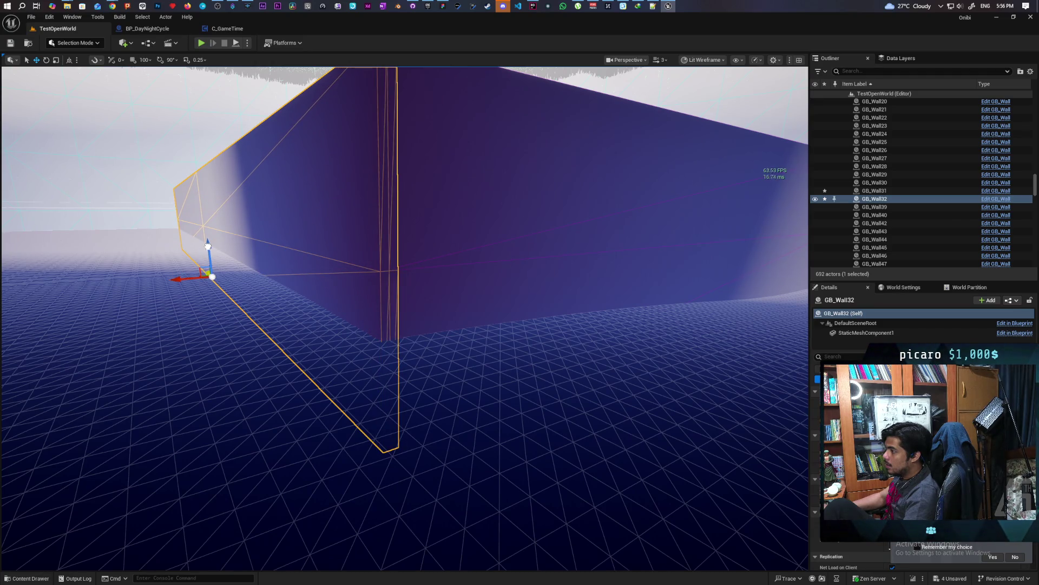
pyautogui.moveTo(422, 275)
pyautogui.mouseDown()
pyautogui.moveTo(368, 277)
pyautogui.moveTo(363, 325)
pyautogui.moveTo(351, 297)
pyautogui.moveTo(325, 293)
pyautogui.mouseUp()
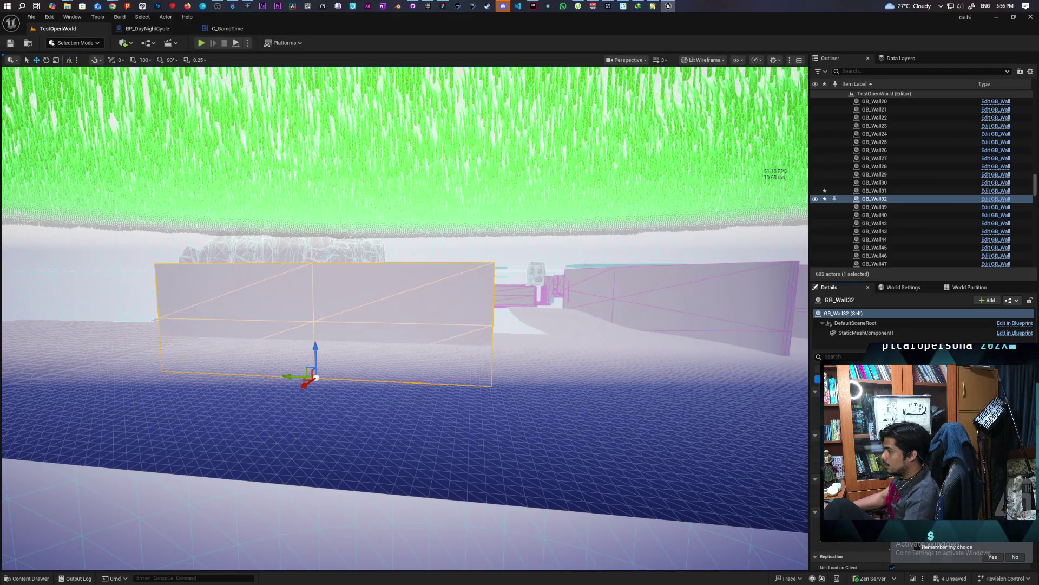
# Shift GB_Wall32 sideways, then Alt-drag its Y arrow to create GB_Wall33 opposite
pyautogui.moveTo(295, 375); pyautogui.dragTo(569, 400)
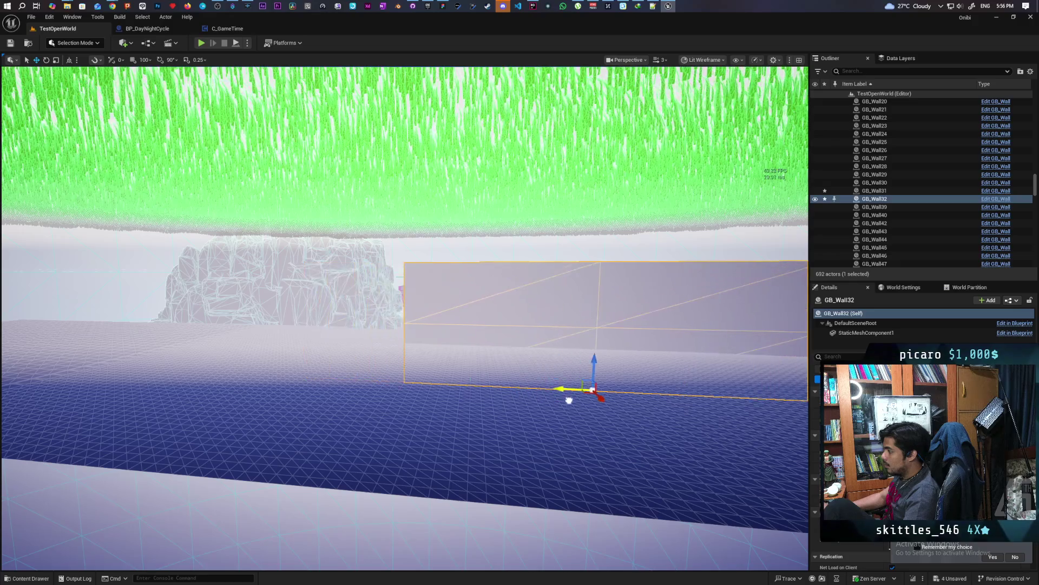
pyautogui.moveTo(601, 433); pyautogui.dragTo(617, 417)
pyautogui.moveTo(249, 425); pyautogui.dragTo(249, 425)
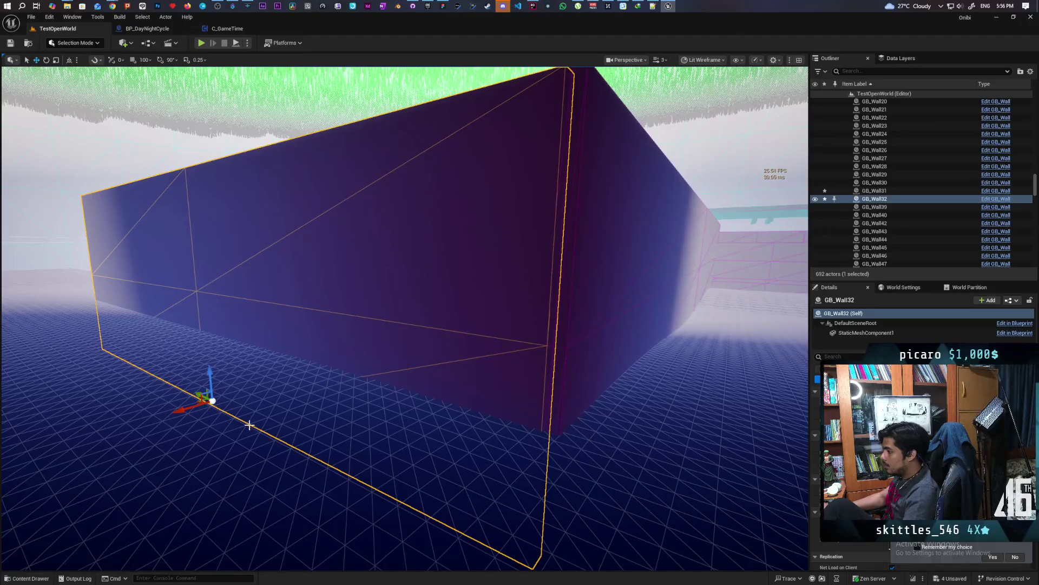
pyautogui.moveTo(196, 390); pyautogui.dragTo(382, 410)
pyautogui.moveTo(422, 373)
pyautogui.mouseDown()
pyautogui.moveTo(186, 388)
pyautogui.moveTo(248, 415)
pyautogui.mouseUp()
pyautogui.moveTo(341, 435)
pyautogui.mouseDown()
pyautogui.moveTo(298, 412)
pyautogui.moveTo(342, 434)
pyautogui.mouseUp()
# Fly up to GB_Wall33 and drag its translate handles to reposition it along the corridor
pyautogui.press('f')
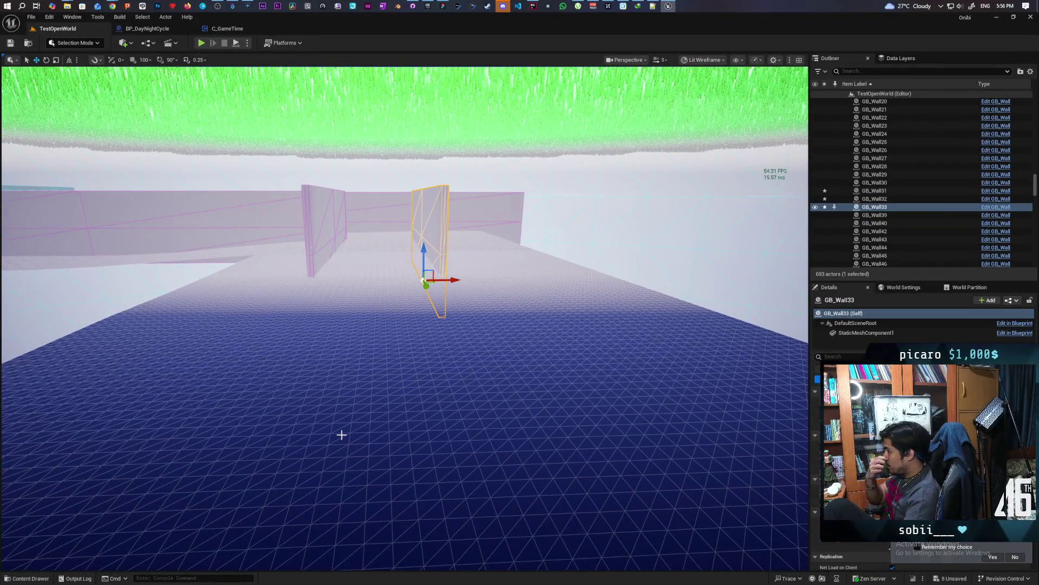
pyautogui.moveTo(342, 399); pyautogui.dragTo(342, 388)
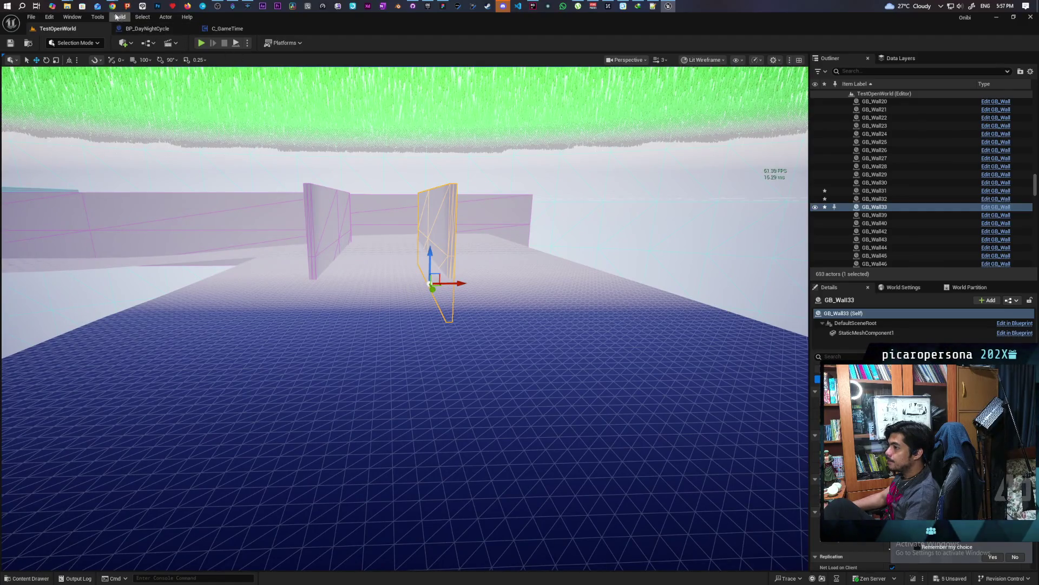
pyautogui.moveTo(113, 7)
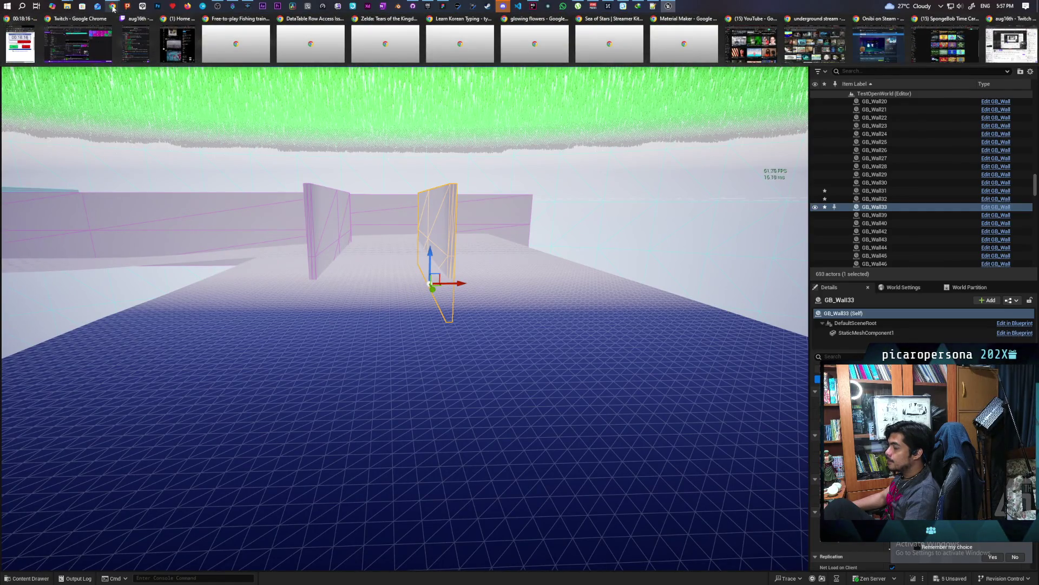
pyautogui.moveTo(342, 389)
pyautogui.mouseDown()
pyautogui.moveTo(362, 373)
pyautogui.moveTo(346, 390)
pyautogui.moveTo(363, 383)
pyautogui.moveTo(362, 325)
pyautogui.mouseUp()
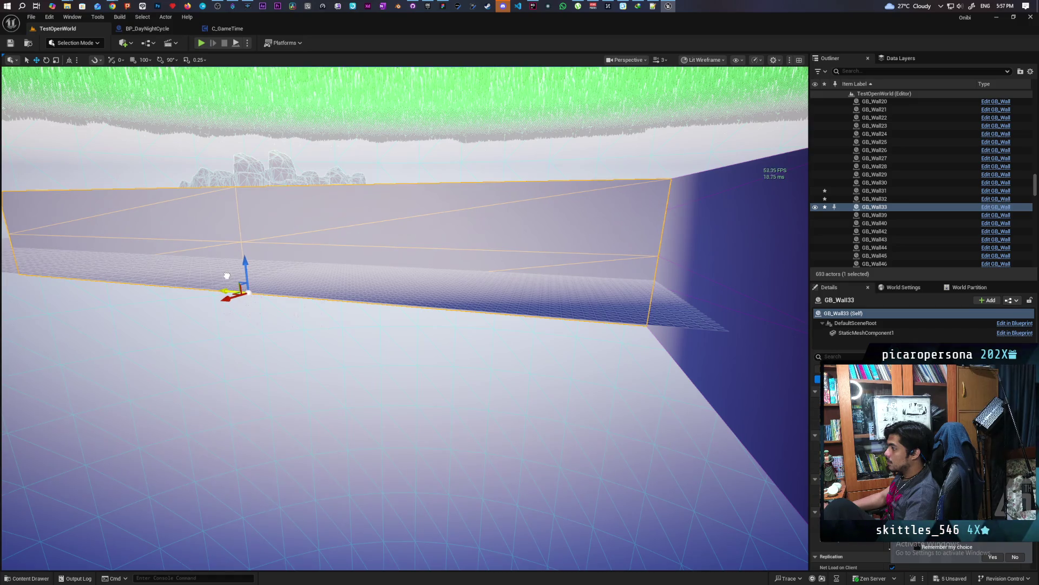
pyautogui.moveTo(268, 308)
pyautogui.mouseDown()
pyautogui.moveTo(268, 284)
pyautogui.moveTo(303, 285)
pyautogui.moveTo(216, 281)
pyautogui.moveTo(429, 383)
pyautogui.mouseUp()
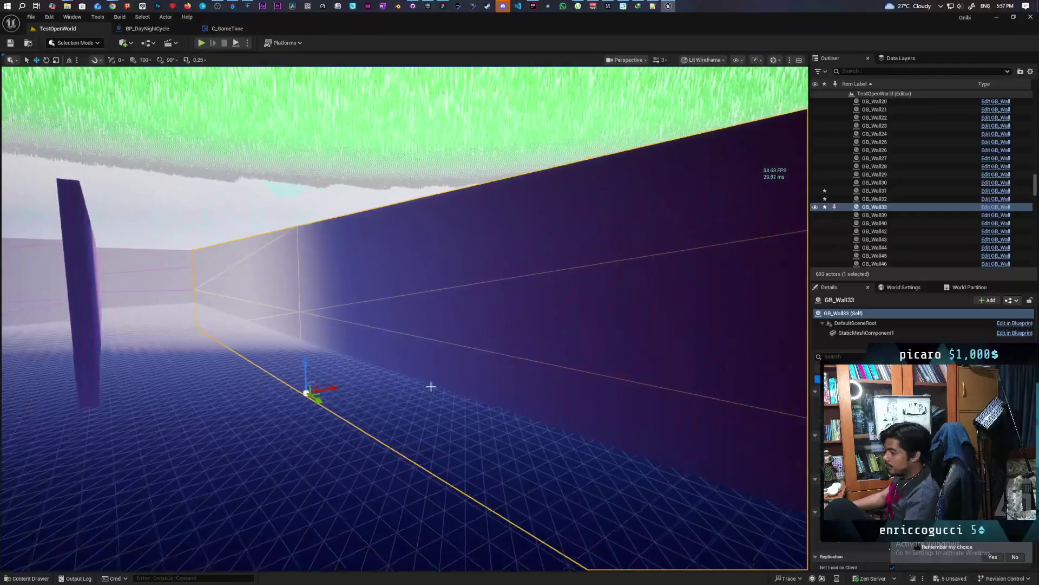
pyautogui.moveTo(317, 400)
pyautogui.mouseDown()
pyautogui.moveTo(200, 320)
pyautogui.moveTo(215, 337)
pyautogui.moveTo(528, 400)
pyautogui.mouseUp()
pyautogui.moveTo(799, 386); pyautogui.dragTo(805, 383)
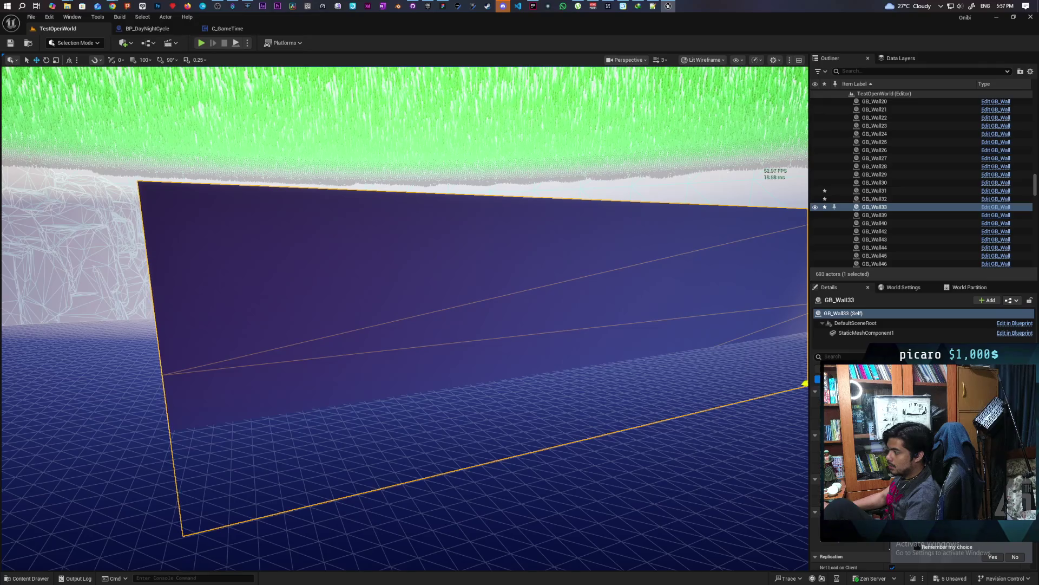
pyautogui.moveTo(716, 418)
pyautogui.mouseDown()
pyautogui.moveTo(782, 373)
pyautogui.moveTo(769, 375)
pyautogui.mouseUp()
pyautogui.moveTo(457, 399); pyautogui.dragTo(322, 399)
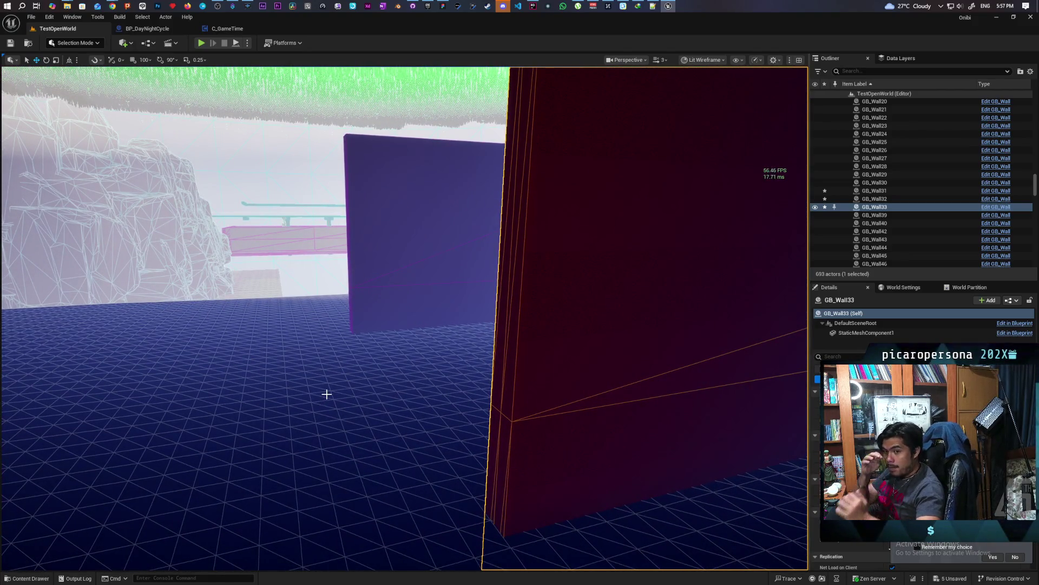
pyautogui.moveTo(326, 394)
pyautogui.mouseDown()
pyautogui.moveTo(379, 385)
pyautogui.moveTo(336, 386)
pyautogui.moveTo(357, 384)
pyautogui.moveTo(341, 398)
pyautogui.mouseUp()
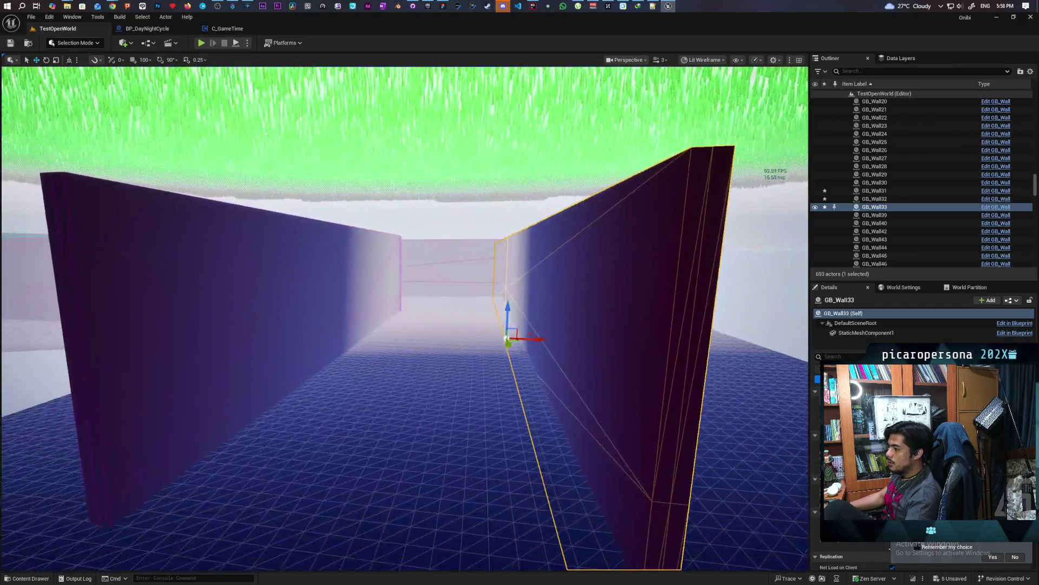
pyautogui.press('e')
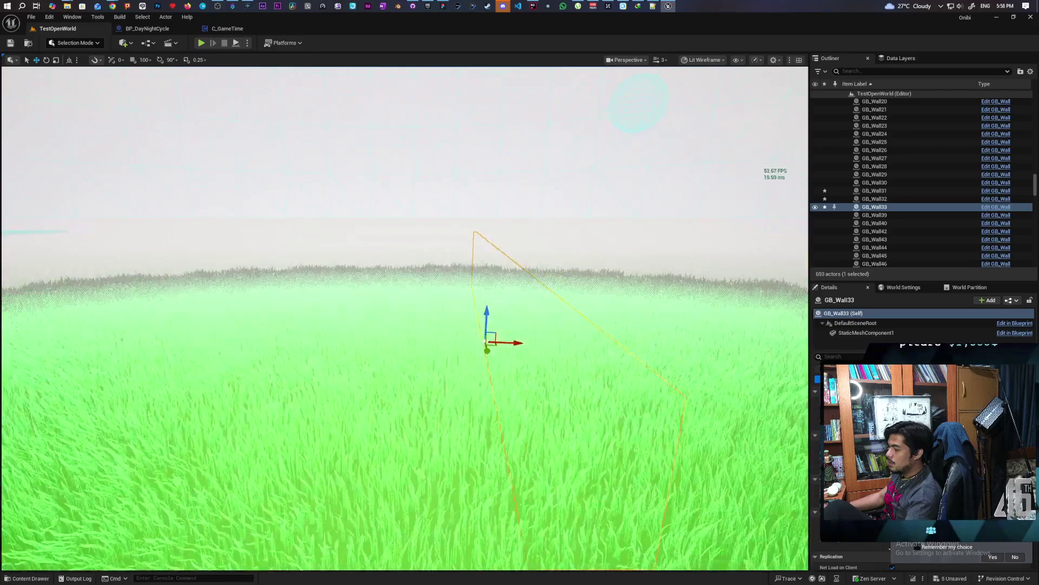
pyautogui.press('f')
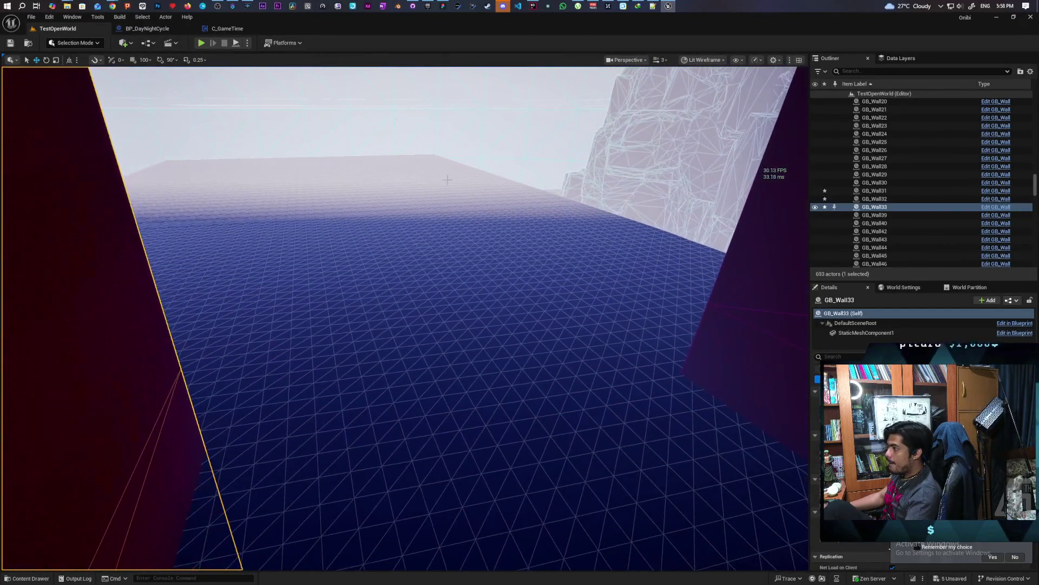
# Check the circular fountain room's statues and pots on the mind map, then return to Unreal
pyautogui.click(444, 7)
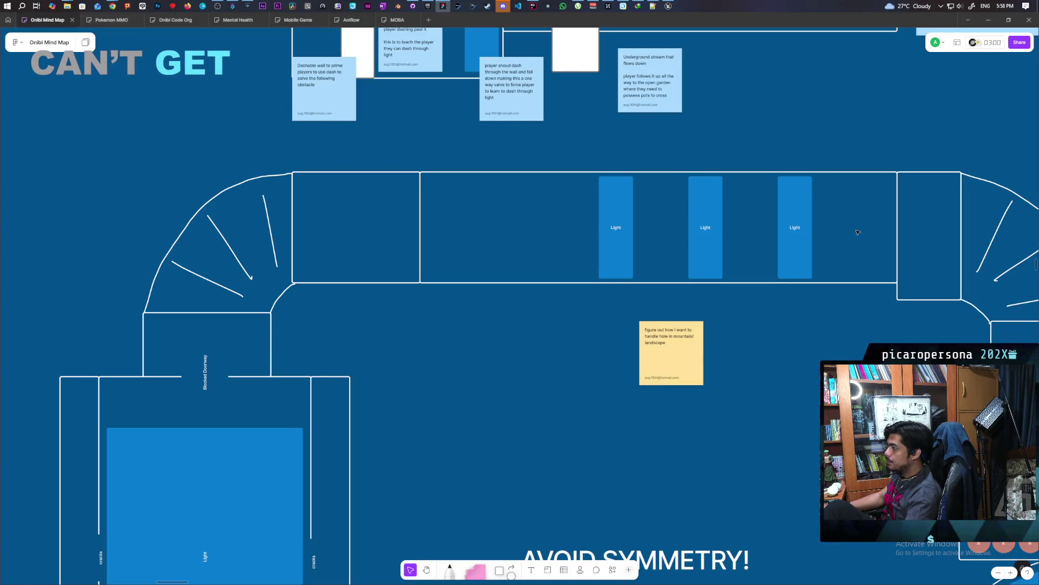
pyautogui.hscroll(7, 857, 231)
pyautogui.scroll(-5, 417, 197)
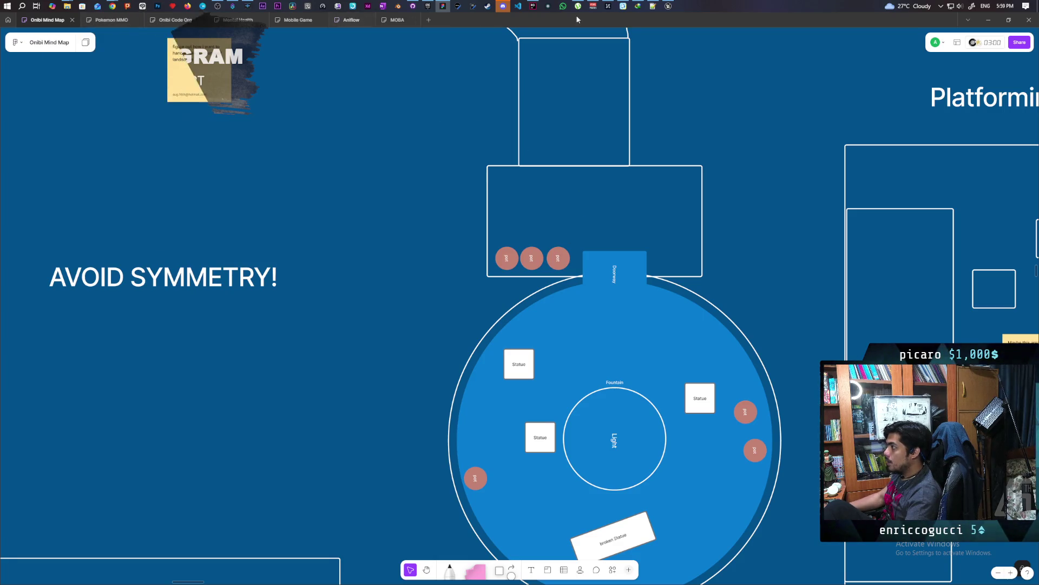
pyautogui.moveTo(668, 11)
pyautogui.click(666, 41)
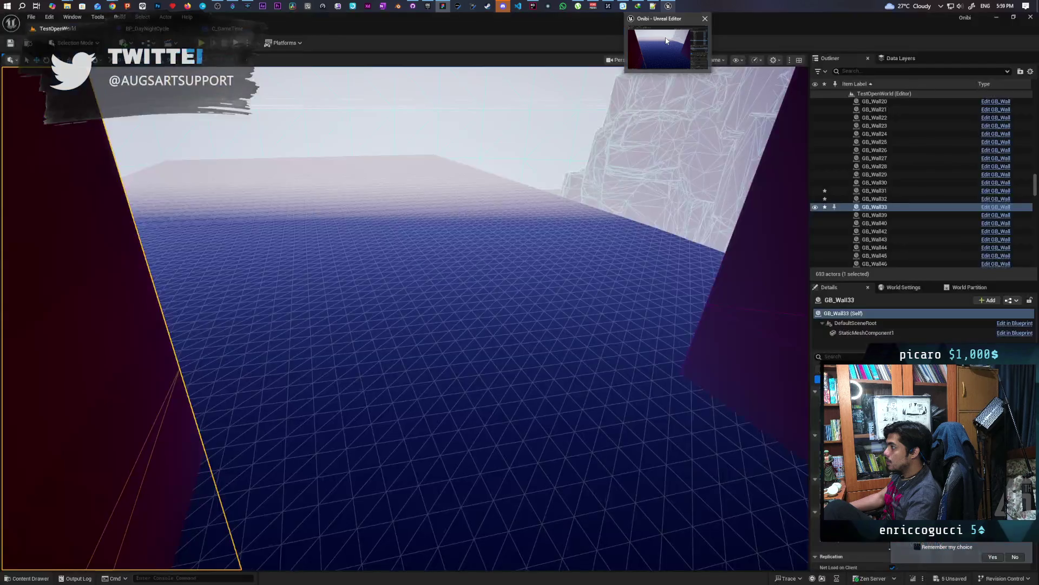
# Look over the corridor walls GB_Wall31, GB_Wall32 and GB_Wall33, selecting each in turn
pyautogui.moveTo(411, 325)
pyautogui.mouseDown()
pyautogui.moveTo(373, 330)
pyautogui.moveTo(390, 325)
pyautogui.mouseUp()
pyautogui.moveTo(483, 177)
pyautogui.mouseDown()
pyautogui.moveTo(498, 179)
pyautogui.moveTo(483, 176)
pyautogui.mouseUp()
pyautogui.keyDown('ctrl'); pyautogui.click(685, 300); pyautogui.keyUp('ctrl')
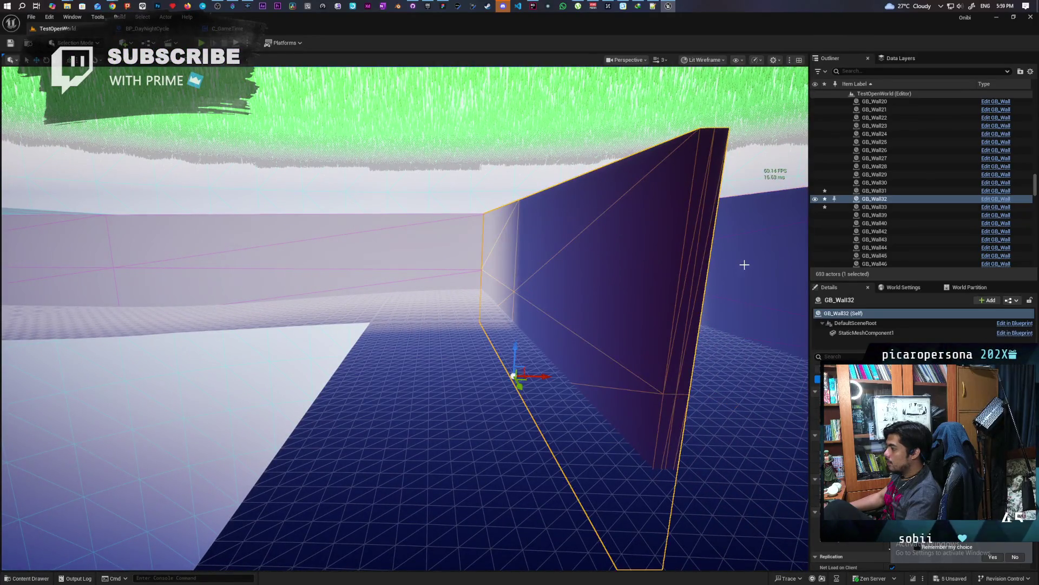
pyautogui.moveTo(602, 312)
pyautogui.mouseDown()
pyautogui.moveTo(521, 312)
pyautogui.moveTo(541, 346)
pyautogui.moveTo(520, 346)
pyautogui.moveTo(541, 354)
pyautogui.moveTo(519, 354)
pyautogui.mouseUp()
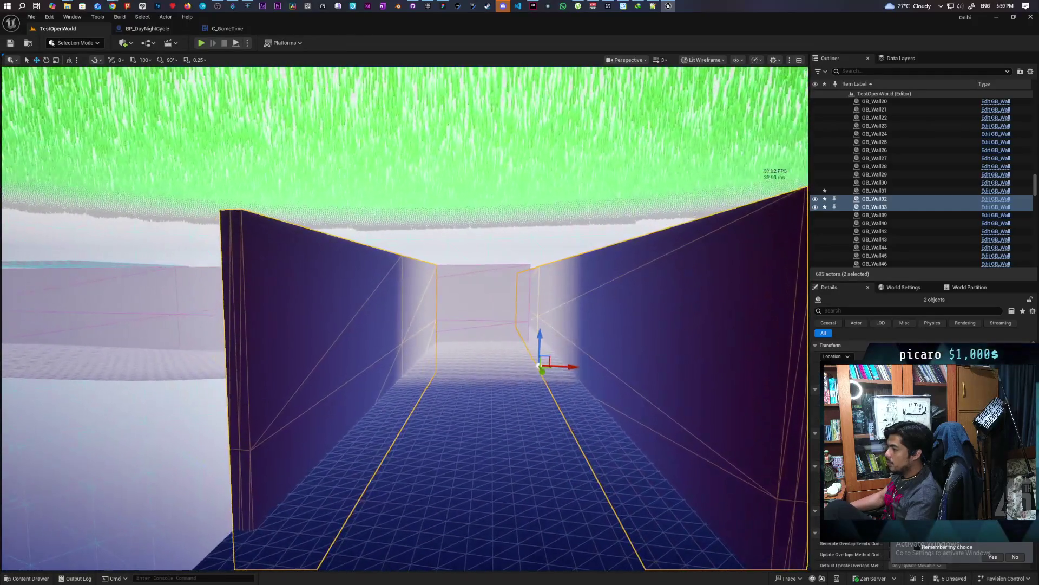
pyautogui.click(388, 317)
pyautogui.moveTo(388, 317); pyautogui.dragTo(368, 305)
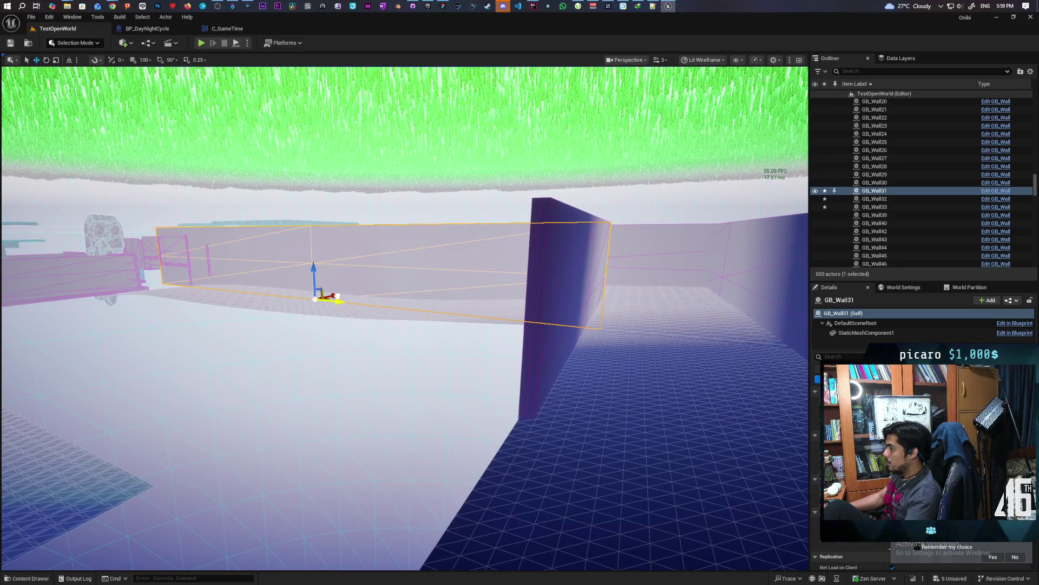
pyautogui.moveTo(631, 367); pyautogui.dragTo(450, 347)
pyautogui.click(449, 347)
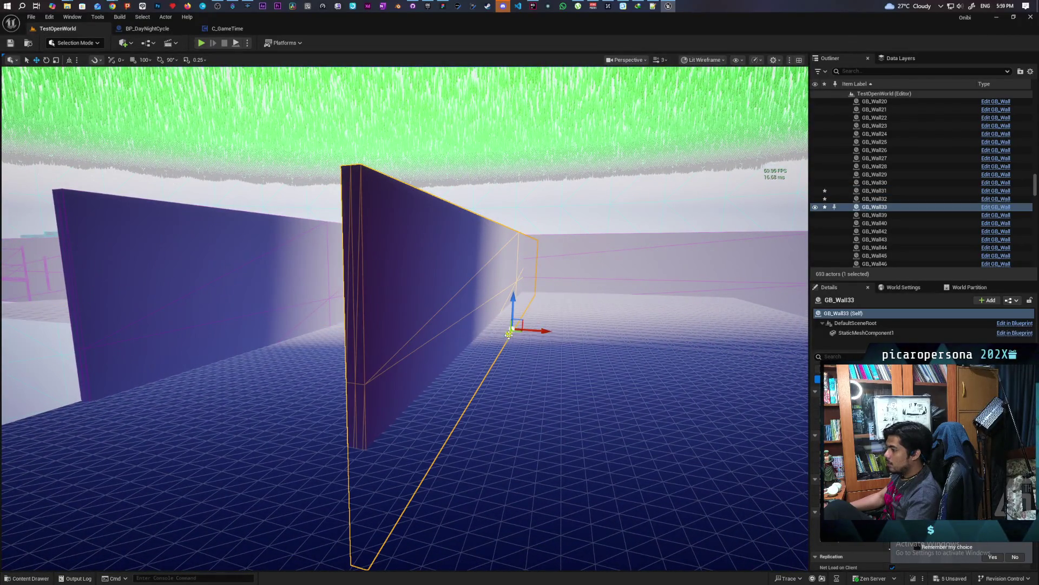
pyautogui.click(252, 320)
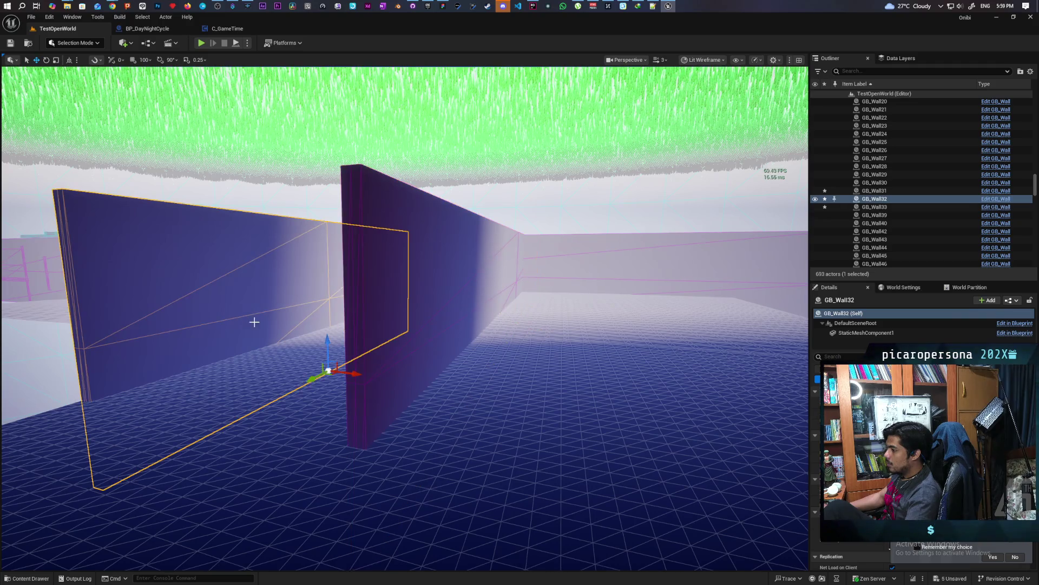
pyautogui.keyDown('ctrl'); pyautogui.click(394, 335); pyautogui.keyUp('ctrl')
pyautogui.scroll(-5, 508, 335)
pyautogui.scroll(1, 524, 327)
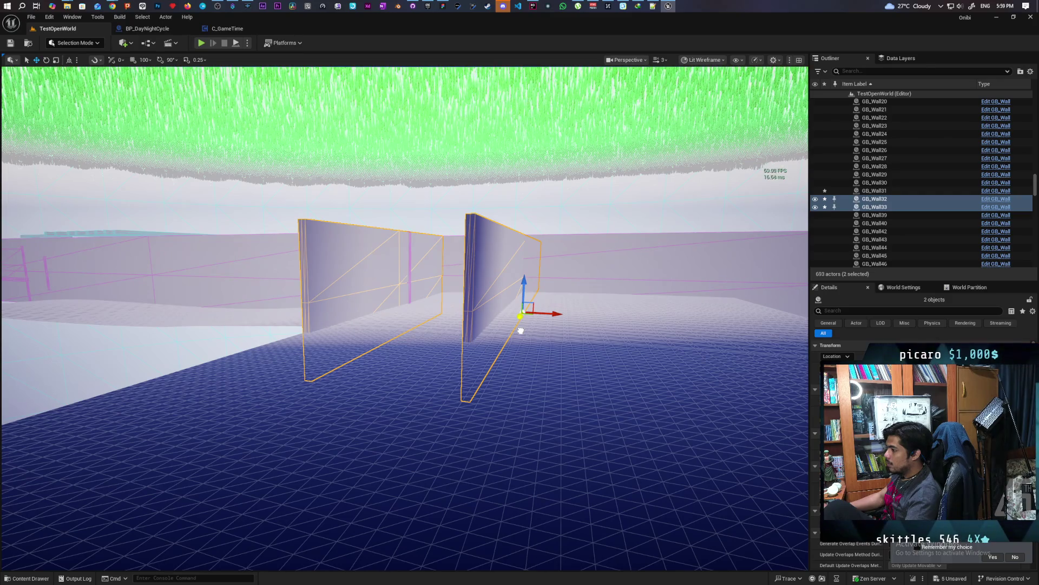
pyautogui.scroll(-1, 520, 331)
pyautogui.scroll(8, 520, 331)
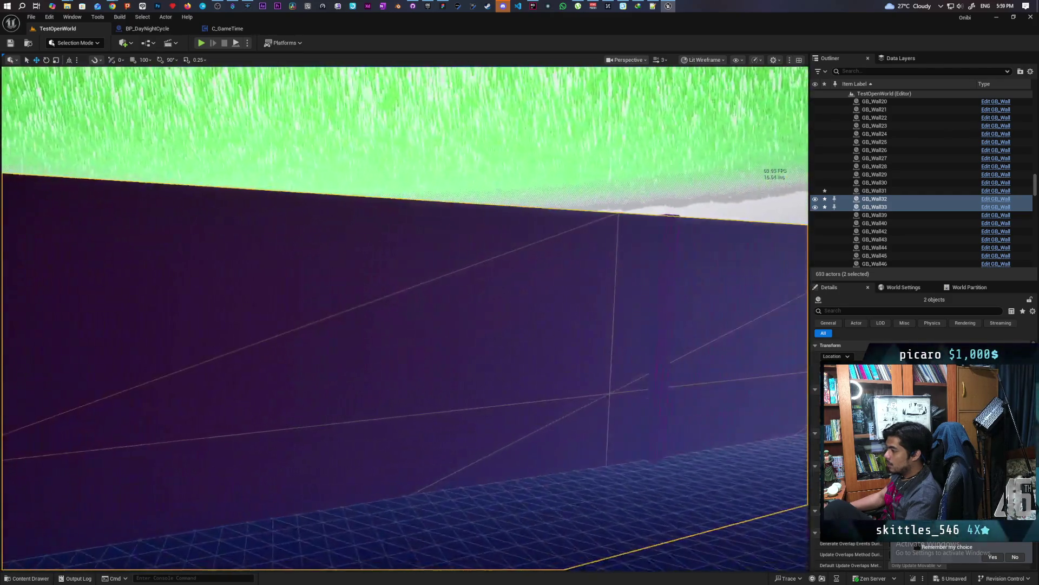
# Angle GB_Wall32 with the rotate gizmo and move it toward the camera along X
pyautogui.moveTo(521, 330)
pyautogui.mouseDown()
pyautogui.moveTo(455, 332)
pyautogui.moveTo(498, 330)
pyautogui.moveTo(494, 371)
pyautogui.mouseUp()
pyautogui.click(524, 333)
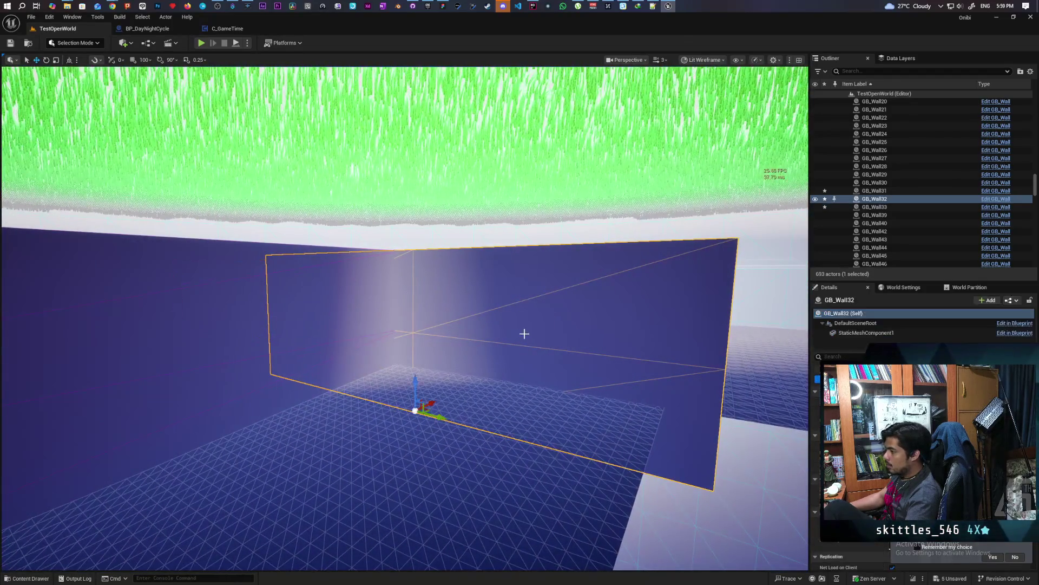
pyautogui.moveTo(524, 334); pyautogui.dragTo(577, 417)
pyautogui.moveTo(449, 419)
pyautogui.mouseDown()
pyautogui.moveTo(575, 464)
pyautogui.moveTo(563, 447)
pyautogui.moveTo(605, 461)
pyautogui.mouseUp()
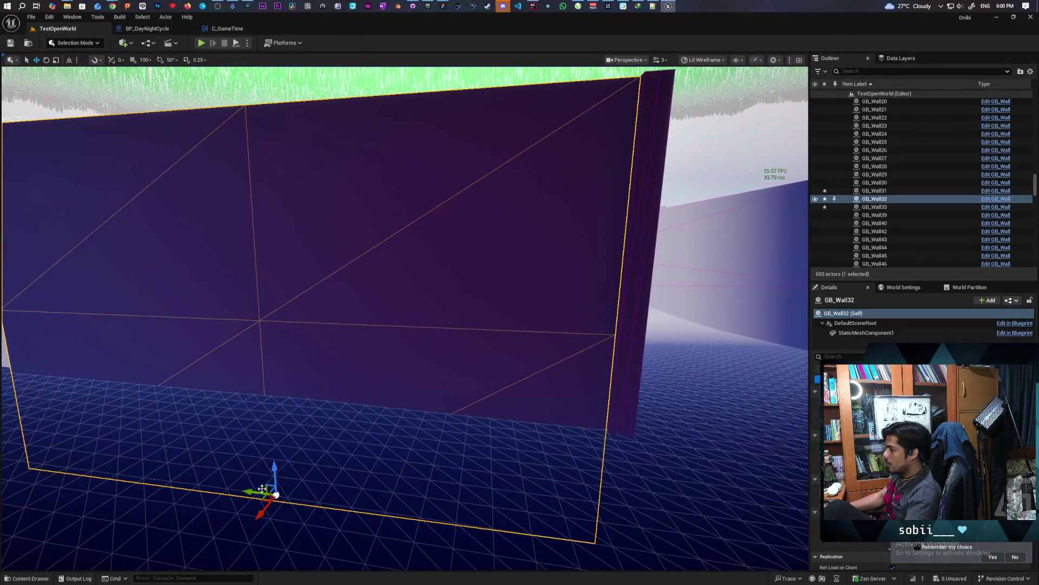
# Nudge GB_Wall32 slightly further along X
pyautogui.moveTo(265, 493); pyautogui.dragTo(277, 499)
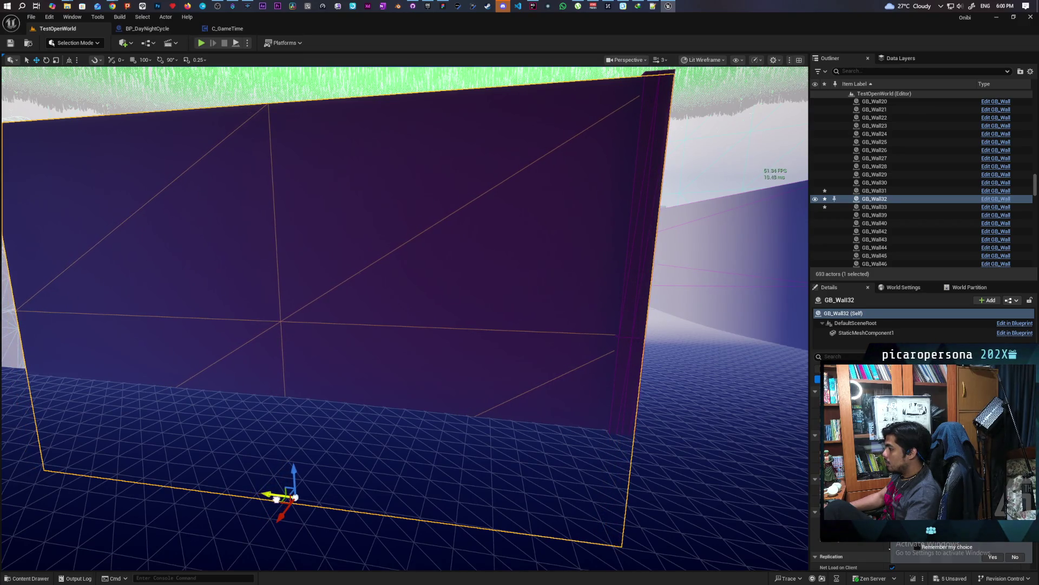
pyautogui.moveTo(387, 468); pyautogui.dragTo(388, 468)
pyautogui.moveTo(415, 411); pyautogui.dragTo(409, 411)
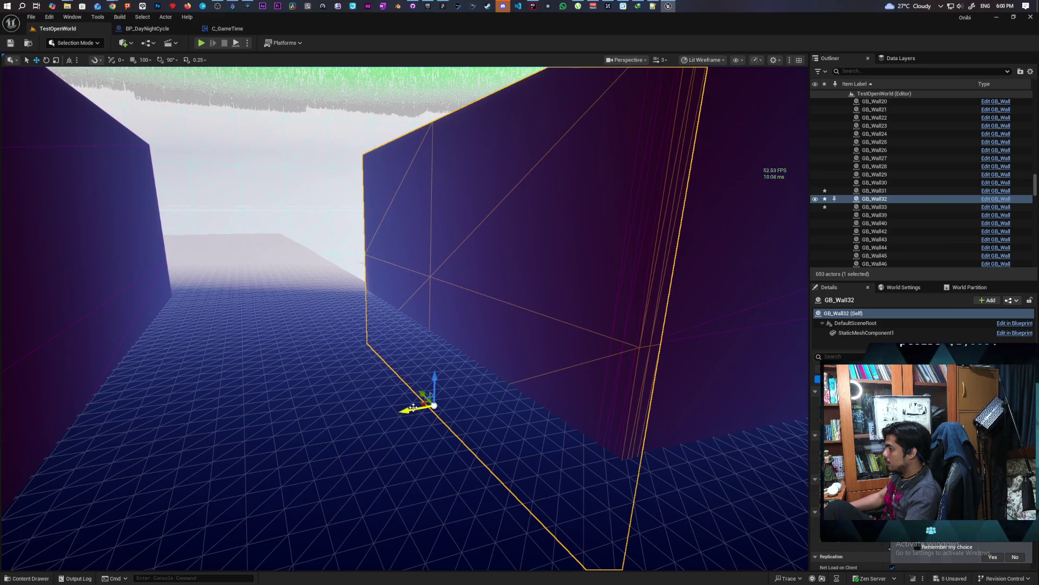
pyautogui.moveTo(421, 396); pyautogui.dragTo(420, 395)
pyautogui.moveTo(531, 409)
pyautogui.mouseDown()
pyautogui.moveTo(552, 420)
pyautogui.moveTo(531, 433)
pyautogui.moveTo(495, 431)
pyautogui.moveTo(509, 431)
pyautogui.mouseUp()
# Frame GB_Wall33 and shift it to a new position
pyautogui.click(514, 388)
pyautogui.press('f')
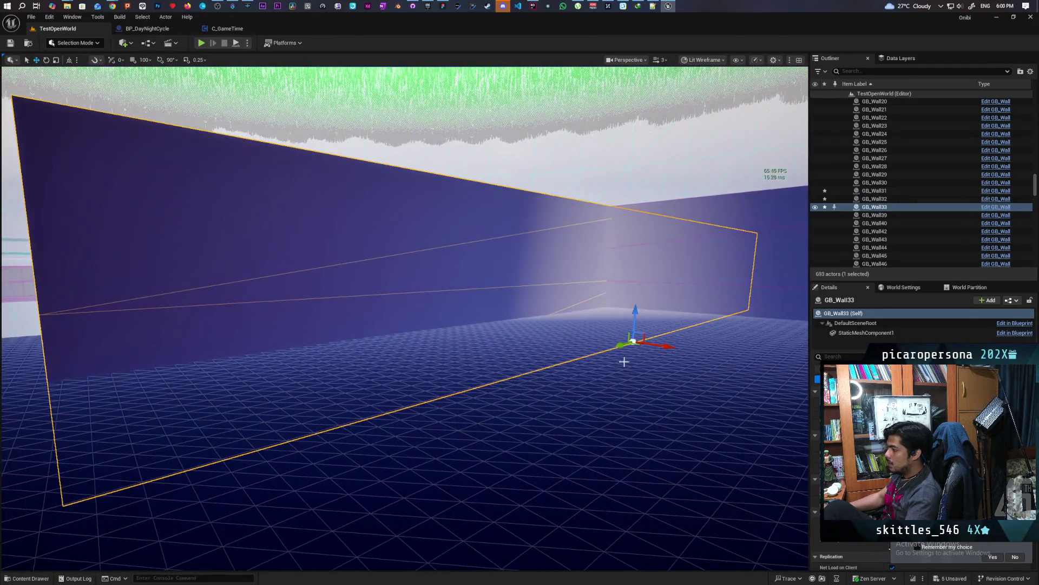
pyautogui.moveTo(617, 348); pyautogui.dragTo(464, 357)
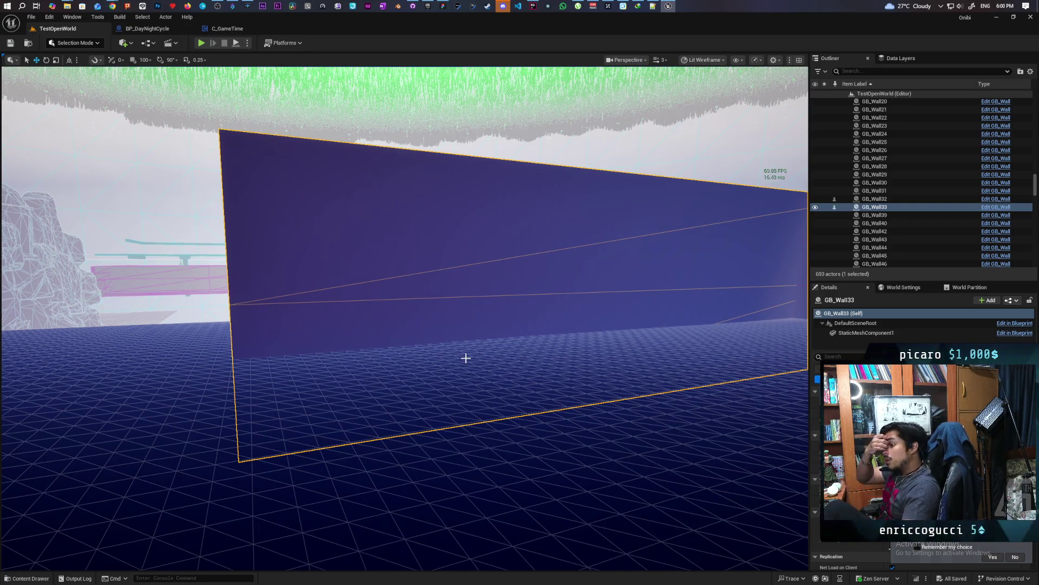
pyautogui.moveTo(465, 358)
pyautogui.mouseDown()
pyautogui.moveTo(473, 530)
pyautogui.moveTo(460, 517)
pyautogui.mouseUp()
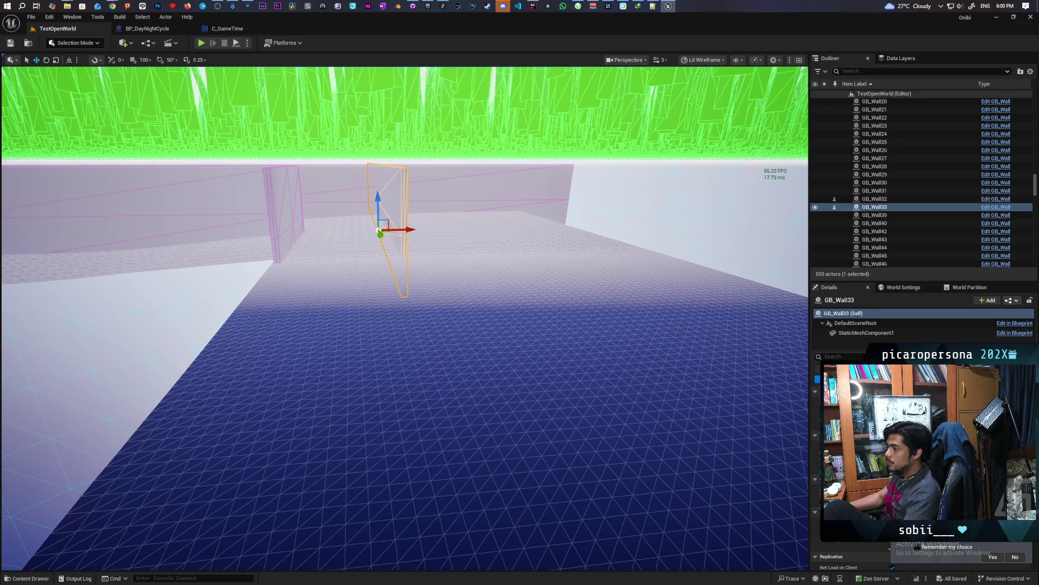
pyautogui.moveTo(378, 308); pyautogui.dragTo(379, 276)
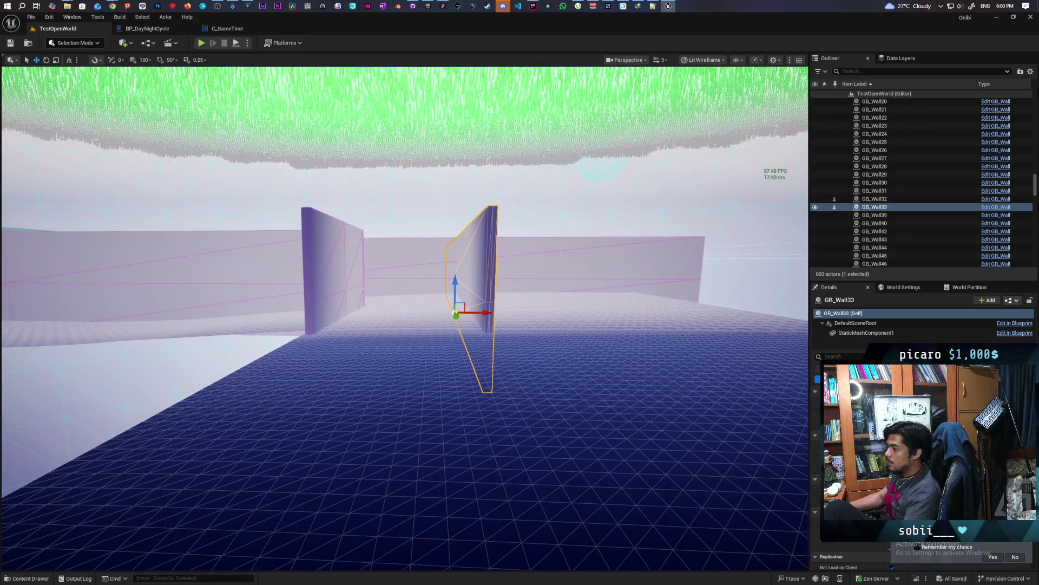
# Duplicate GB_Wall33 along Y to create GB_Wall34
pyautogui.click(596, 266)
pyautogui.moveTo(596, 265); pyautogui.dragTo(604, 249)
pyautogui.click(499, 293)
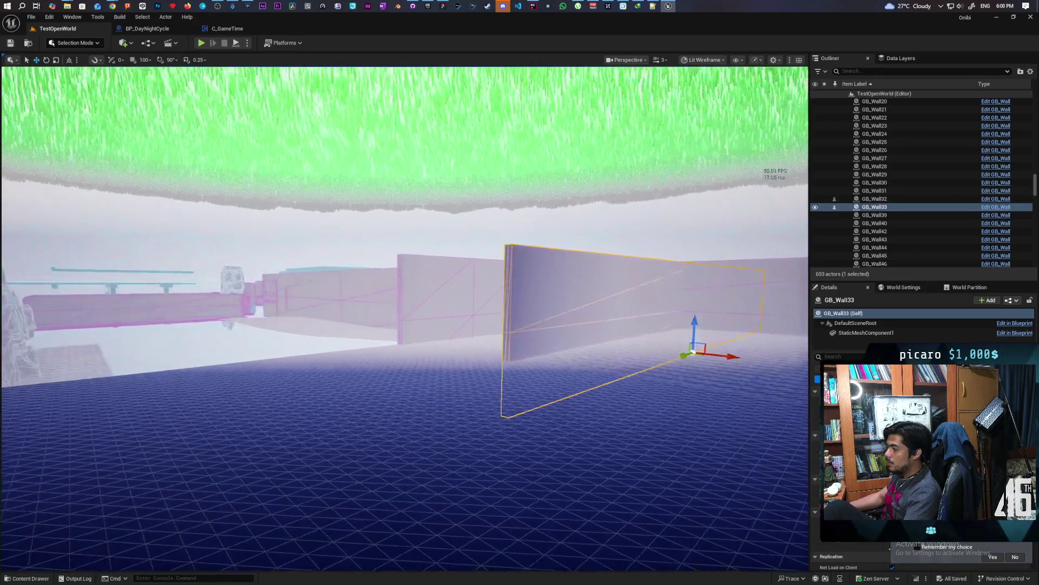
pyautogui.moveTo(404, 319); pyautogui.dragTo(411, 292)
pyautogui.press('a')
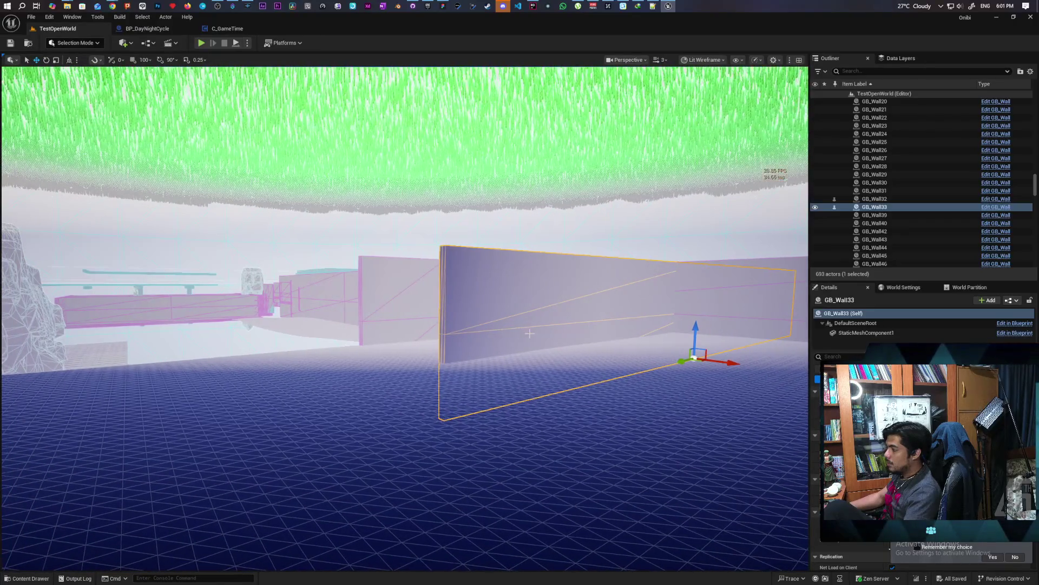
pyautogui.keyDown('alt'); pyautogui.moveTo(685, 360); pyautogui.dragTo(487, 388); pyautogui.keyUp('alt')
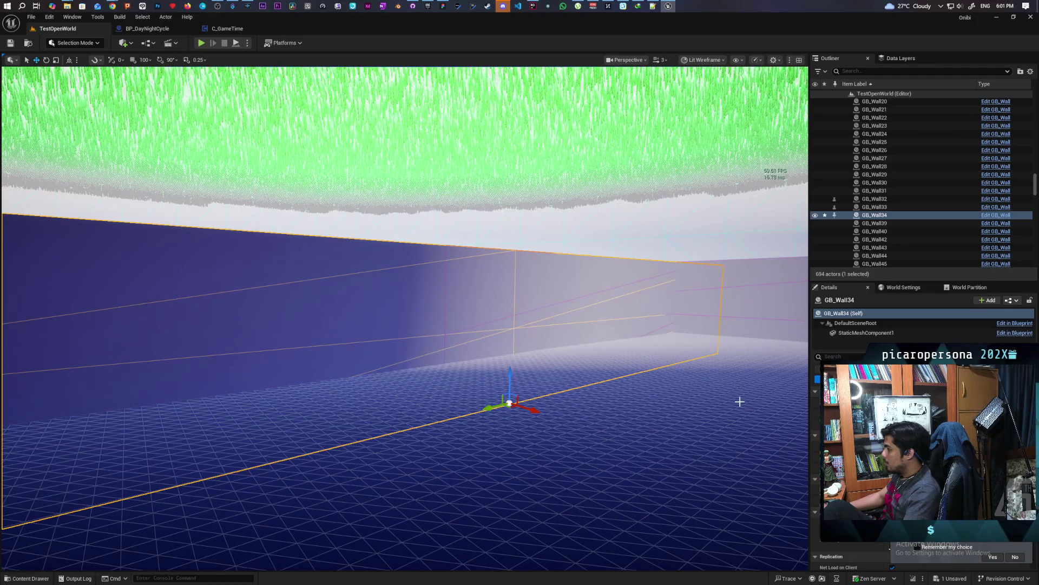
# Shorten GB_Wall34 by pulling in its end, then duplicate it as GB_Wall35
pyautogui.press('e')
pyautogui.press('q')
pyautogui.press('q')
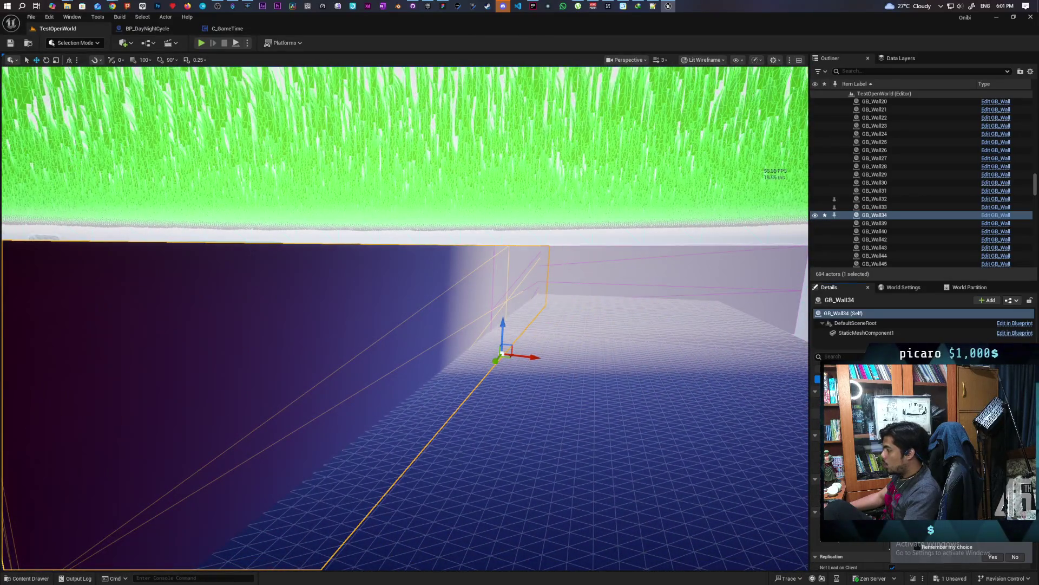
pyautogui.keyDown('alt'); pyautogui.moveTo(405, 325); pyautogui.dragTo(488, 325); pyautogui.keyUp('alt')
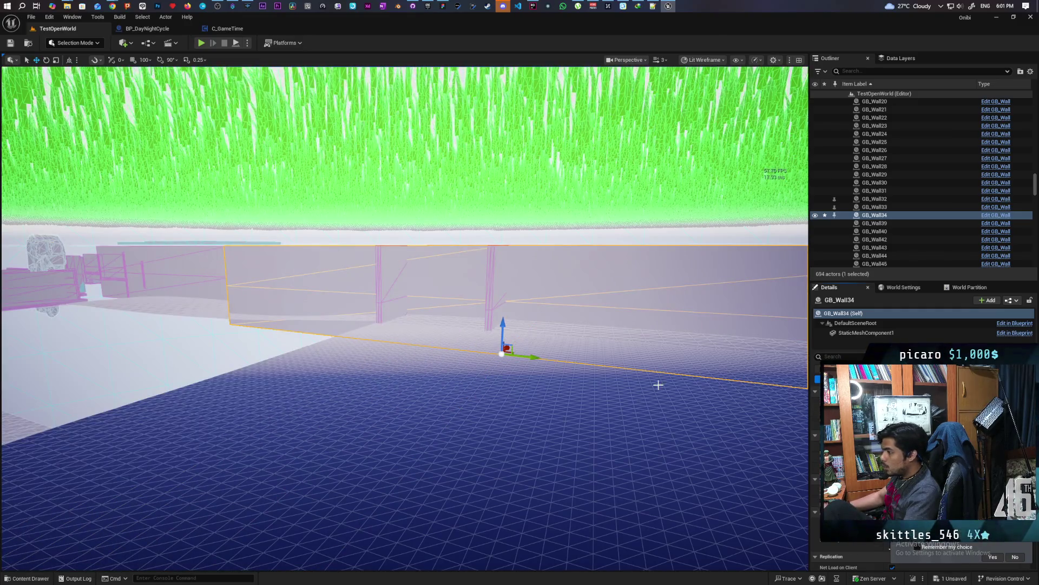
pyautogui.press('w')
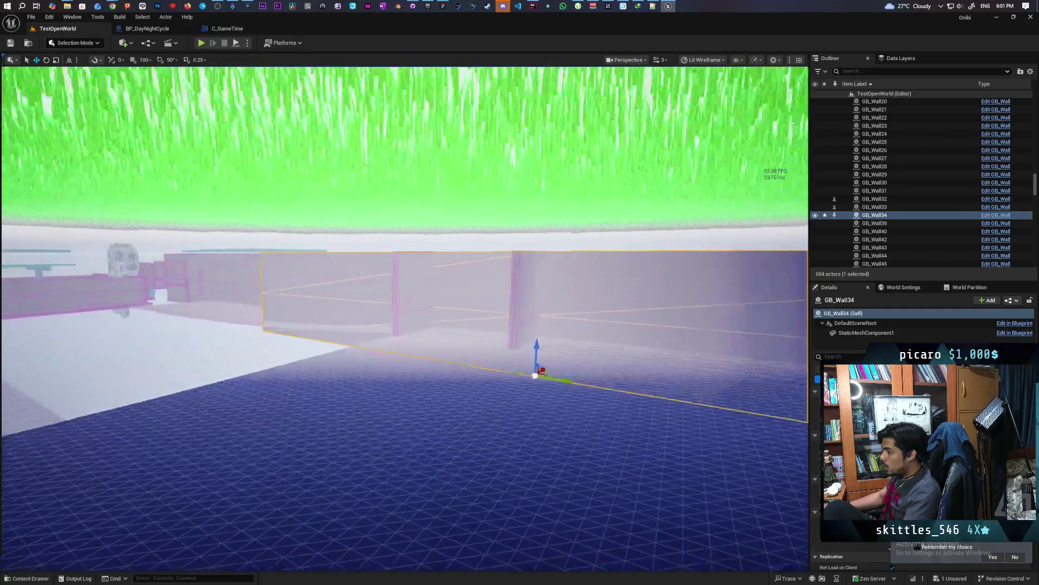
pyautogui.keyDown('alt'); pyautogui.moveTo(541, 375); pyautogui.dragTo(497, 390); pyautogui.keyUp('alt')
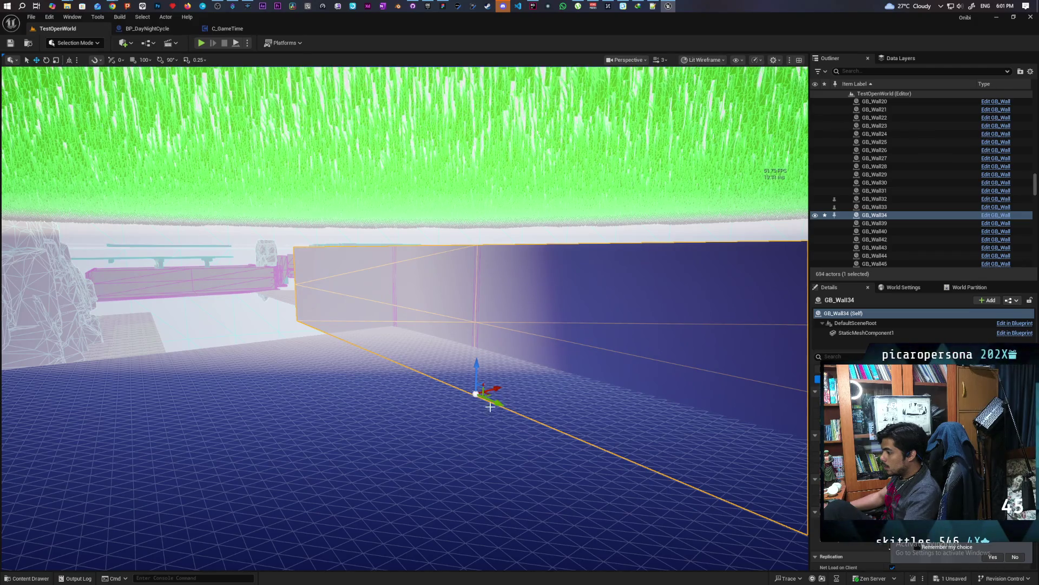
pyautogui.keyDown('alt'); pyautogui.moveTo(636, 459); pyautogui.dragTo(636, 459); pyautogui.keyUp('alt')
pyautogui.moveTo(579, 384)
pyautogui.keyDown('alt'); pyautogui.mouseDown()
pyautogui.moveTo(728, 393)
pyautogui.moveTo(797, 408)
pyautogui.mouseUp(); pyautogui.keyUp('alt')
pyautogui.moveTo(620, 368)
pyautogui.mouseDown()
pyautogui.moveTo(628, 373)
pyautogui.moveTo(462, 362)
pyautogui.mouseUp()
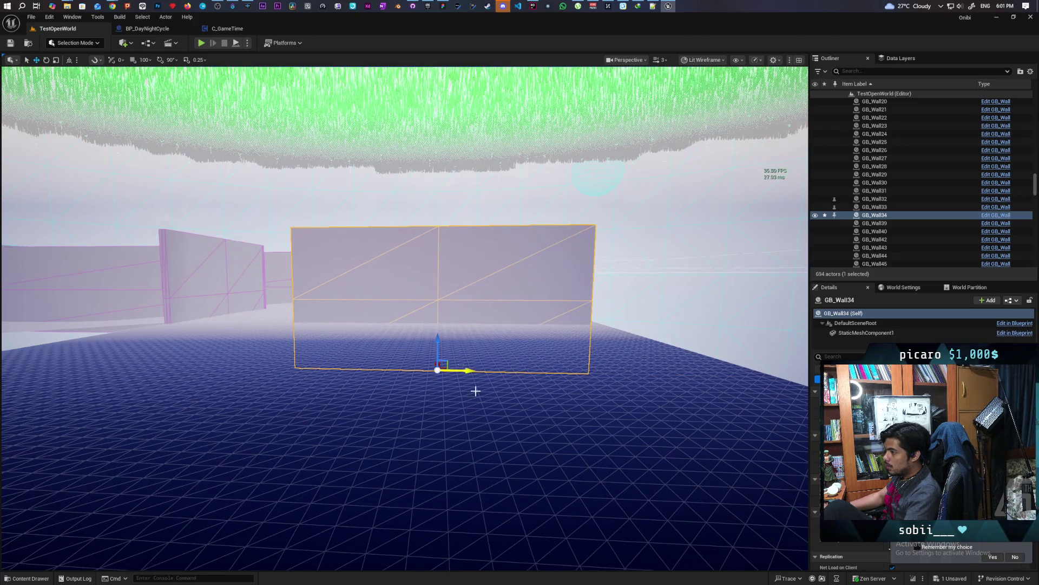
pyautogui.press('Left')
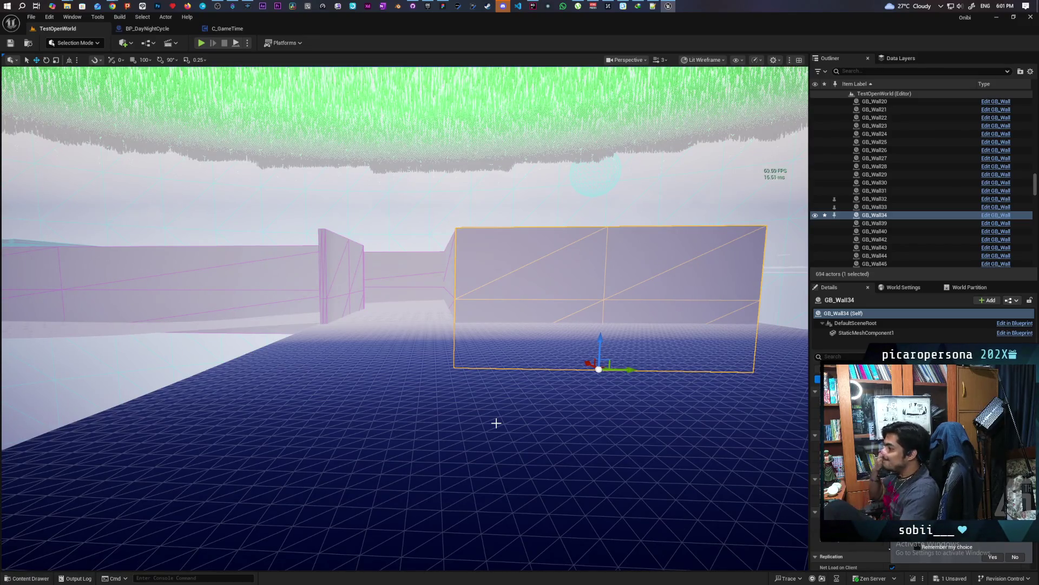
pyautogui.keyDown('alt'); pyautogui.moveTo(599, 368); pyautogui.dragTo(595, 401); pyautogui.keyUp('alt')
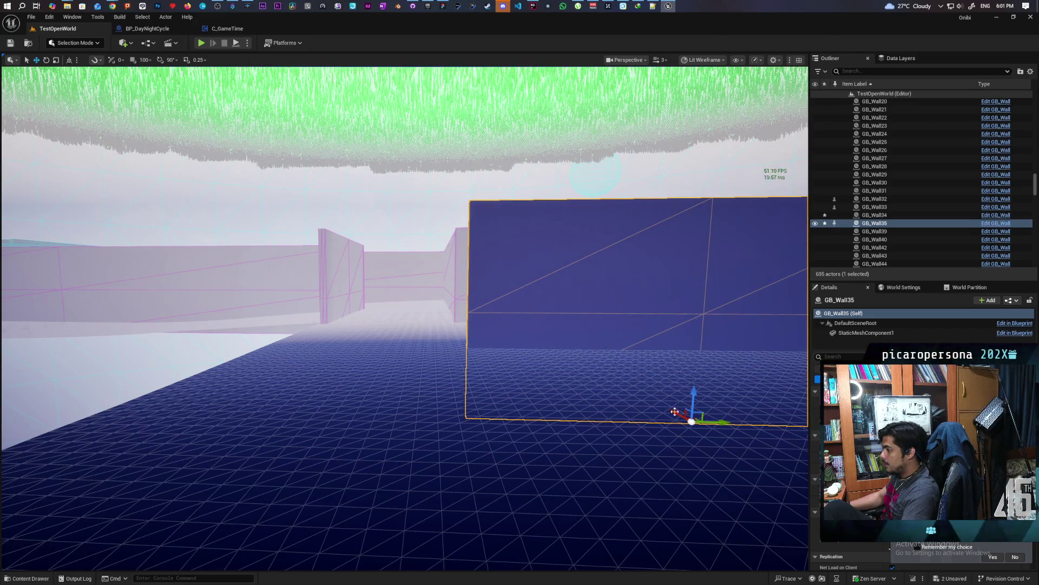
# Slide GB_Wall35 along Y into place and shift GB_Wall32 along X
pyautogui.moveTo(716, 420)
pyautogui.mouseDown()
pyautogui.moveTo(461, 415)
pyautogui.moveTo(572, 388)
pyautogui.mouseUp()
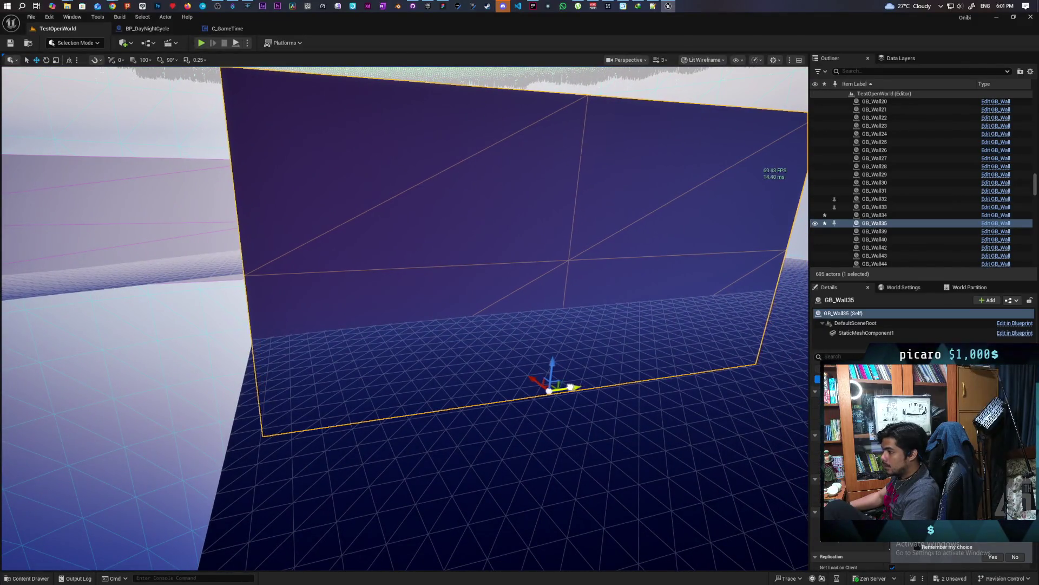
pyautogui.moveTo(476, 389); pyautogui.dragTo(433, 388)
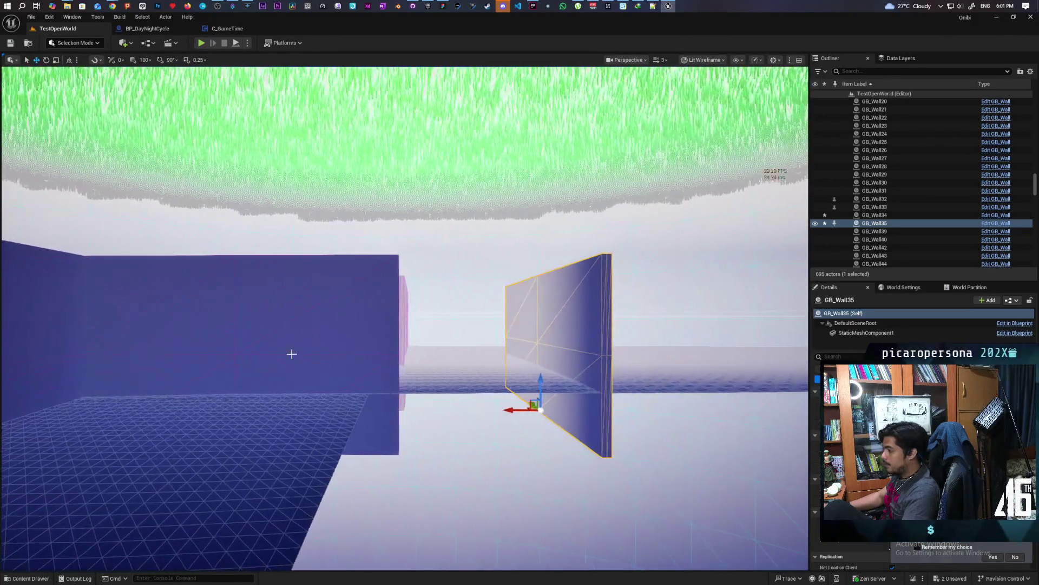
pyautogui.click(298, 361)
pyautogui.moveTo(267, 452)
pyautogui.mouseDown()
pyautogui.moveTo(401, 454)
pyautogui.moveTo(211, 454)
pyautogui.moveTo(372, 474)
pyautogui.mouseUp()
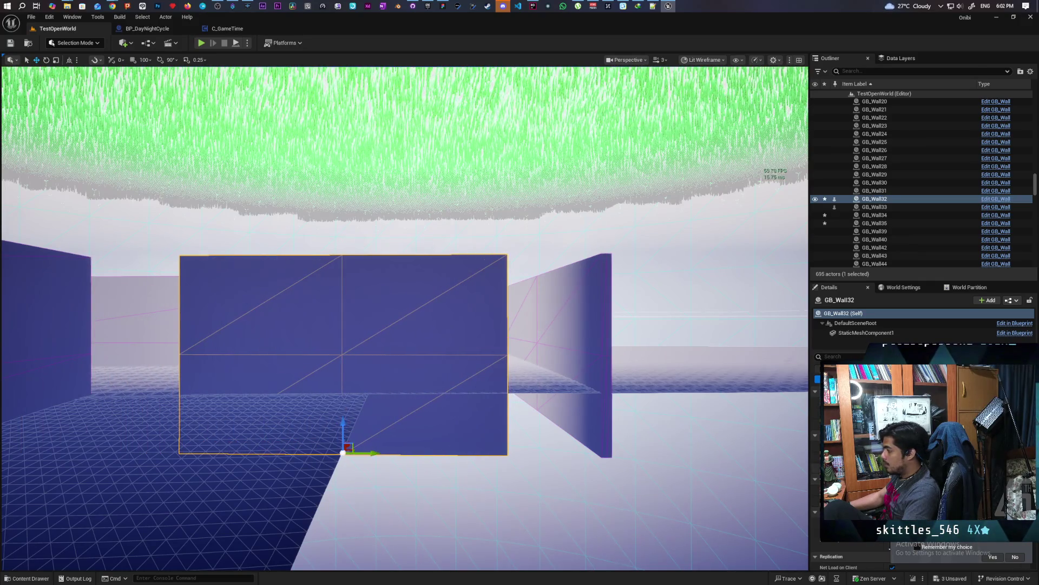
# Widen GB_Wall32 along X, fine-tune its position, and add GB_Wall33 to the selection
pyautogui.moveTo(920, 412); pyautogui.dragTo(982, 411)
pyautogui.moveTo(371, 454); pyautogui.dragTo(361, 453)
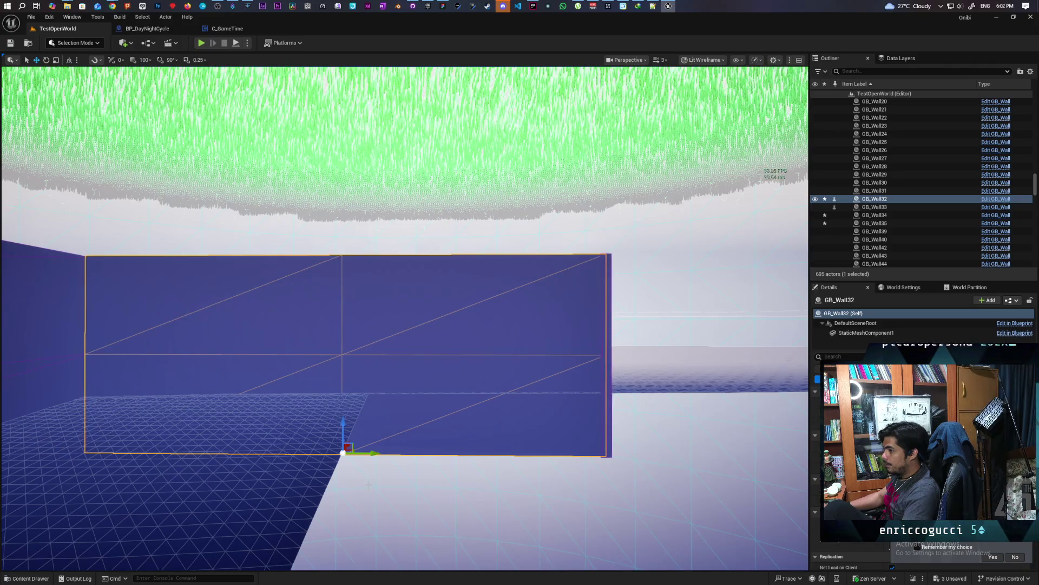
pyautogui.scroll(6, 368, 485)
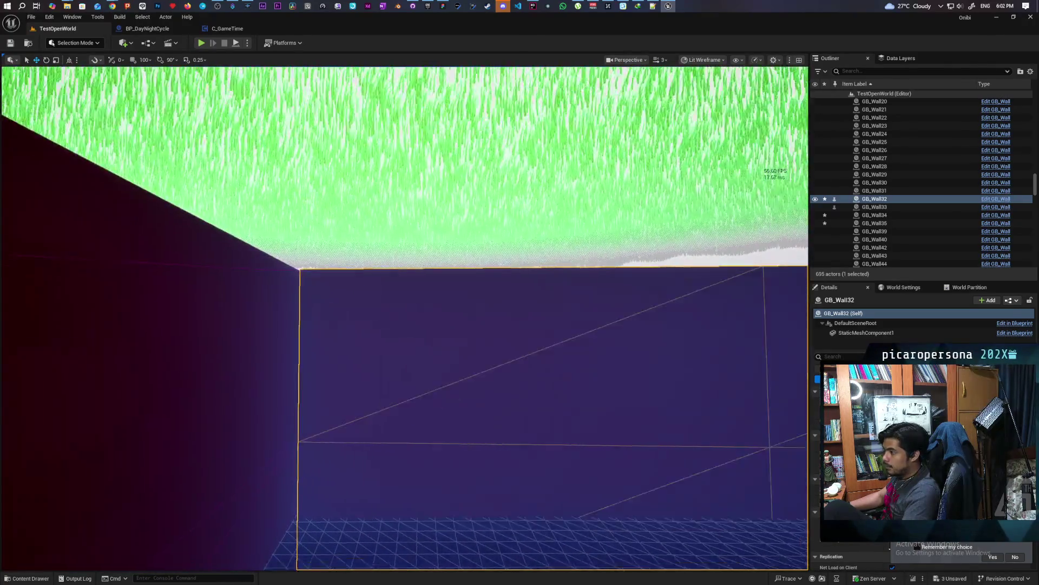
pyautogui.moveTo(404, 318)
pyautogui.mouseDown()
pyautogui.moveTo(390, 320)
pyautogui.moveTo(411, 314)
pyautogui.moveTo(416, 349)
pyautogui.moveTo(379, 343)
pyautogui.moveTo(433, 328)
pyautogui.moveTo(406, 331)
pyautogui.moveTo(422, 331)
pyautogui.moveTo(409, 341)
pyautogui.moveTo(417, 332)
pyautogui.mouseUp()
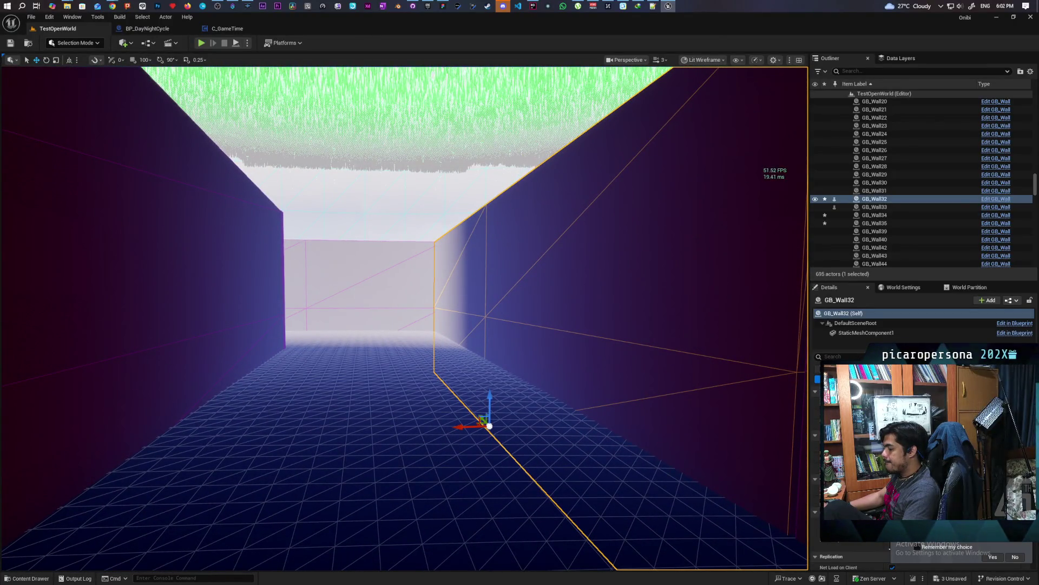
pyautogui.moveTo(417, 333); pyautogui.dragTo(416, 330)
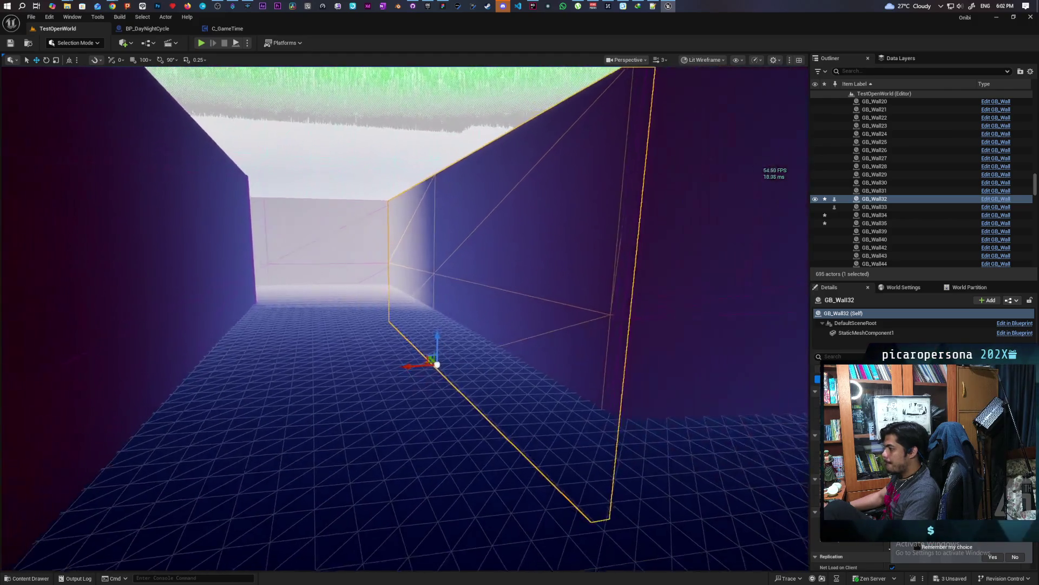
pyautogui.keyDown('ctrl'); pyautogui.click(135, 306); pyautogui.keyUp('ctrl')
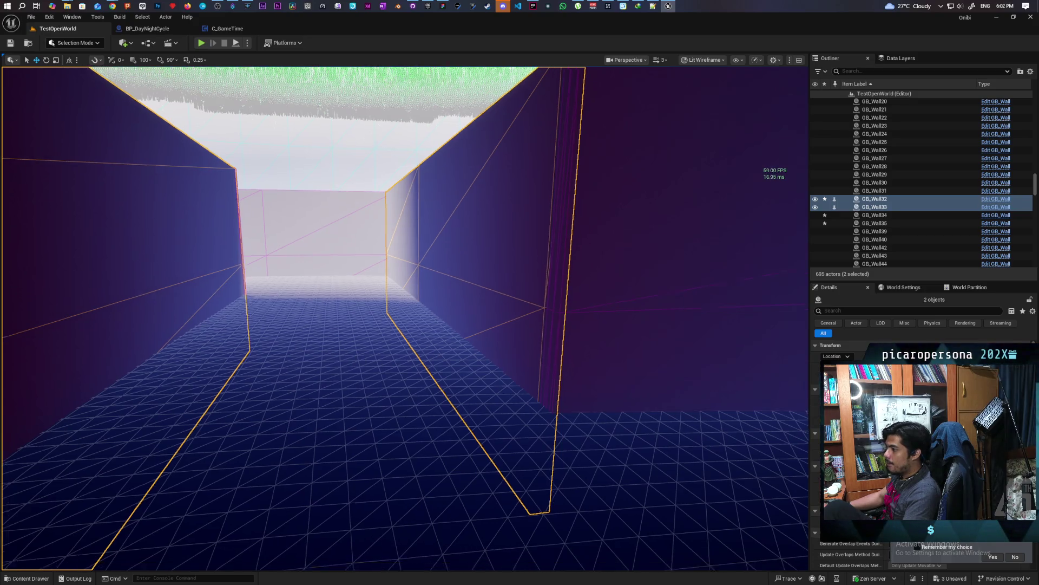
# Frame the two selected walls and move them together toward the camera
pyautogui.press('f')
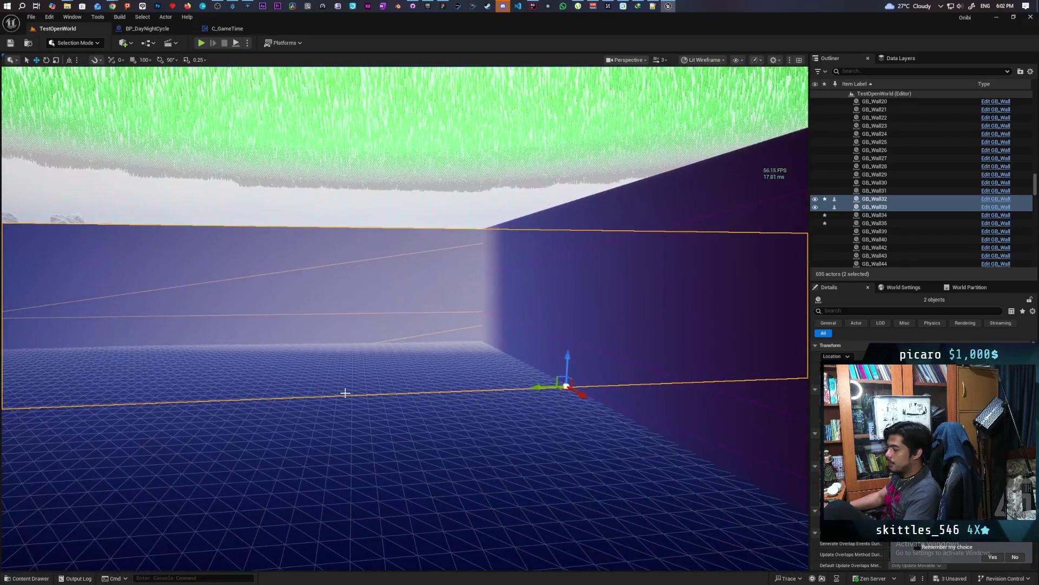
pyautogui.moveTo(580, 392)
pyautogui.mouseDown()
pyautogui.moveTo(631, 482)
pyautogui.moveTo(585, 495)
pyautogui.moveTo(582, 520)
pyautogui.mouseUp()
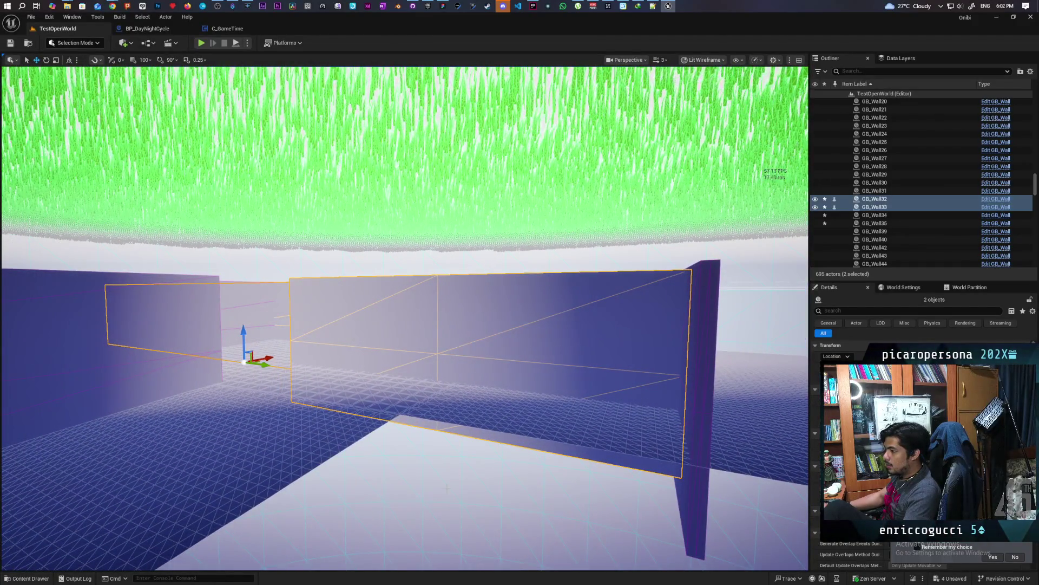
pyautogui.click(482, 396)
# Nudge GB_Wall32 slightly to the left to close the corridor gap
pyautogui.click(498, 361)
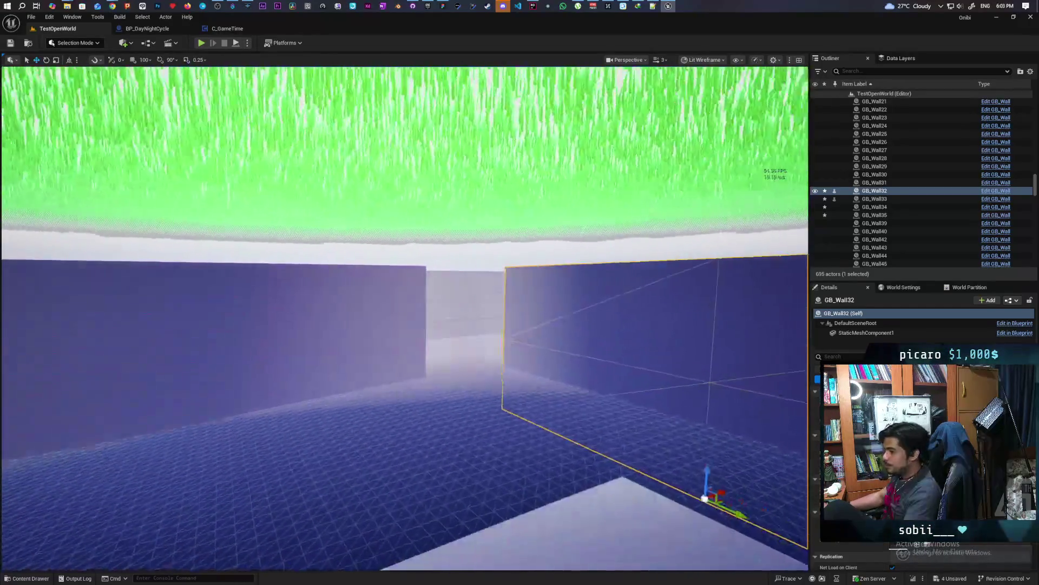
pyautogui.click(271, 360)
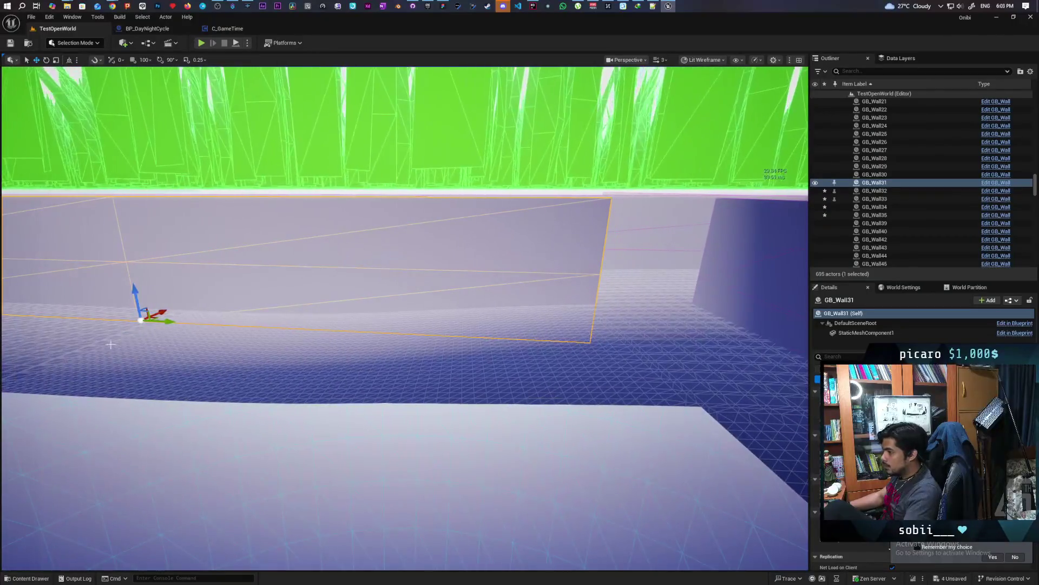
pyautogui.moveTo(248, 332)
pyautogui.mouseDown()
pyautogui.moveTo(211, 366)
pyautogui.moveTo(195, 341)
pyautogui.moveTo(241, 323)
pyautogui.moveTo(225, 367)
pyautogui.mouseUp()
pyautogui.click(364, 397)
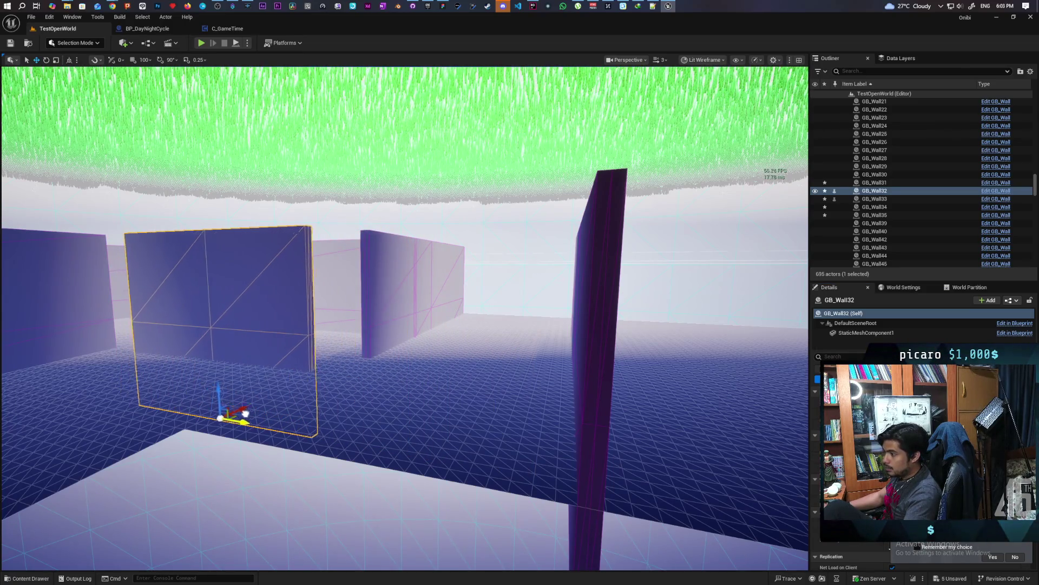
pyautogui.moveTo(254, 424); pyautogui.dragTo(244, 420)
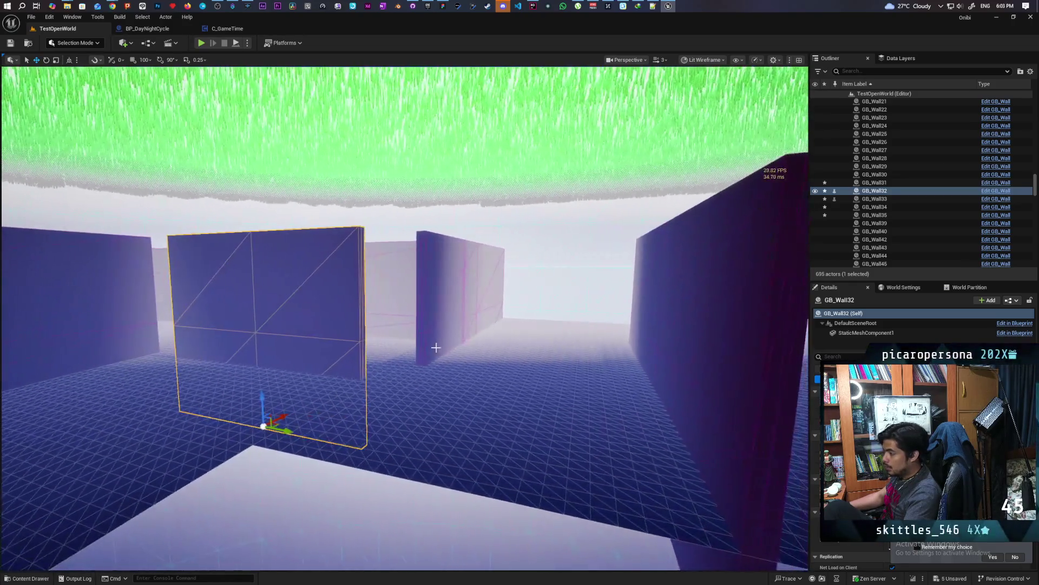
pyautogui.click(483, 362)
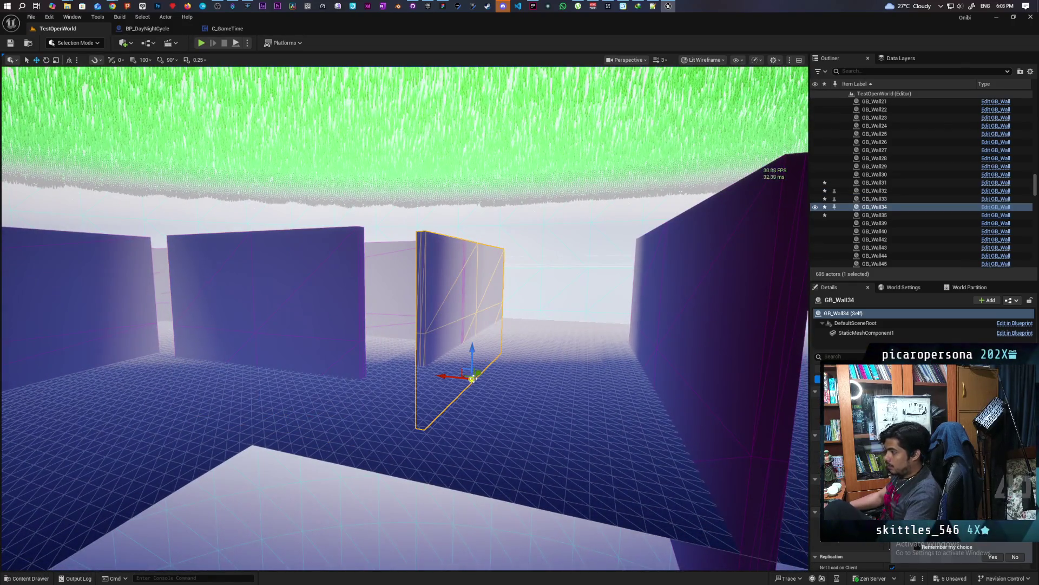
# Duplicate a wall as GB_Wall36, then adjust the positions of GB_Wall34 and GB_Wall36
pyautogui.moveTo(481, 373)
pyautogui.mouseDown()
pyautogui.moveTo(395, 436)
pyautogui.moveTo(320, 448)
pyautogui.moveTo(233, 480)
pyautogui.moveTo(216, 511)
pyautogui.moveTo(348, 399)
pyautogui.mouseUp()
pyautogui.scroll(5, 233, 480)
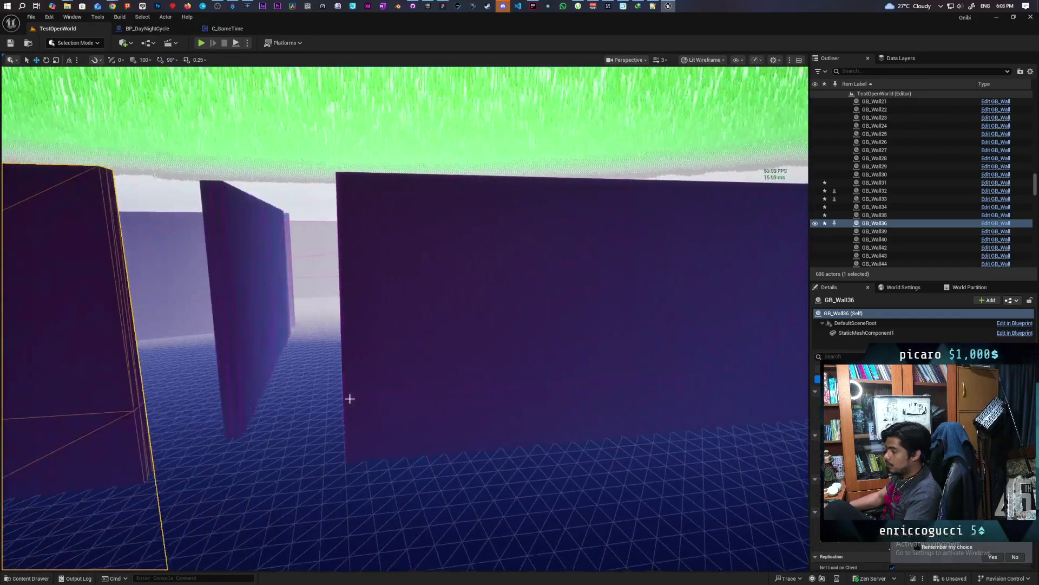
pyautogui.click(399, 379)
pyautogui.moveTo(709, 523)
pyautogui.mouseDown()
pyautogui.moveTo(799, 501)
pyautogui.moveTo(758, 494)
pyautogui.moveTo(619, 519)
pyautogui.moveTo(757, 493)
pyautogui.moveTo(719, 493)
pyautogui.mouseUp()
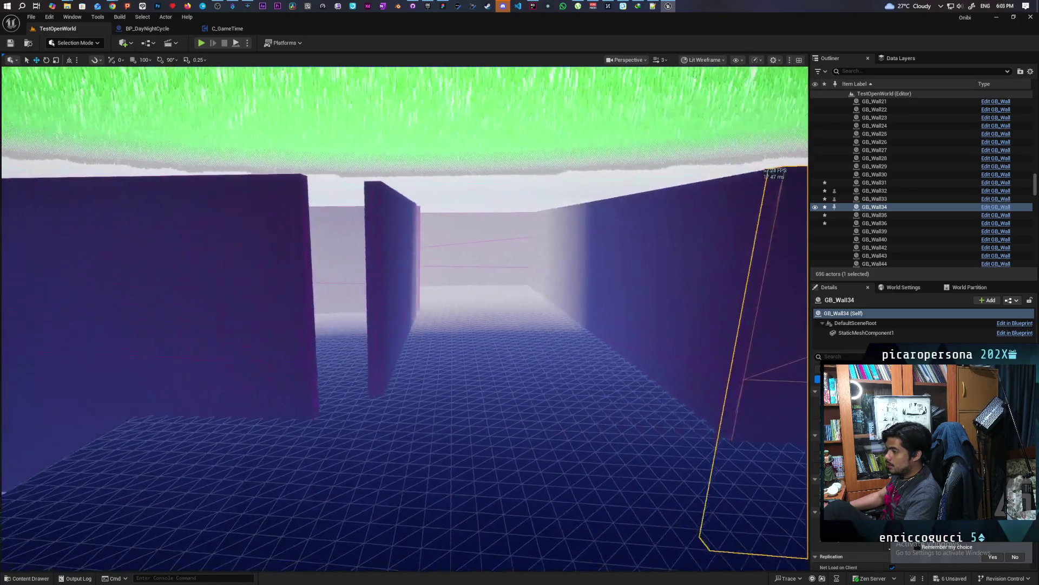
pyautogui.click(228, 435)
pyautogui.moveTo(54, 491); pyautogui.dragTo(102, 504)
# Widen the far wall GB_Wall32 on both sides and nudge it slightly left
pyautogui.moveTo(340, 441)
pyautogui.mouseDown()
pyautogui.moveTo(295, 423)
pyautogui.moveTo(331, 399)
pyautogui.mouseUp()
pyautogui.click(513, 344)
pyautogui.moveTo(441, 441); pyautogui.dragTo(473, 442)
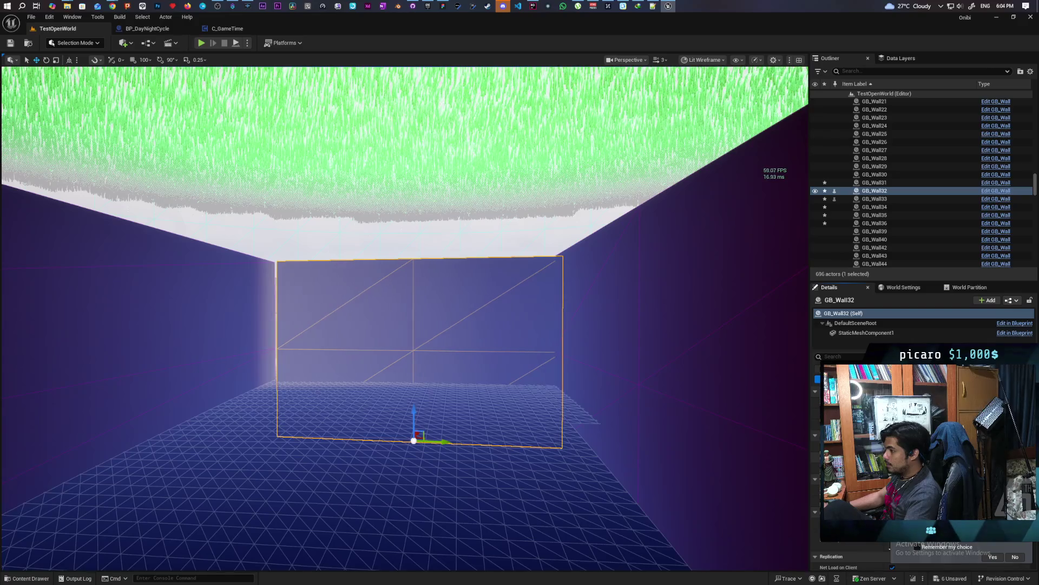
pyautogui.moveTo(441, 445); pyautogui.dragTo(433, 441)
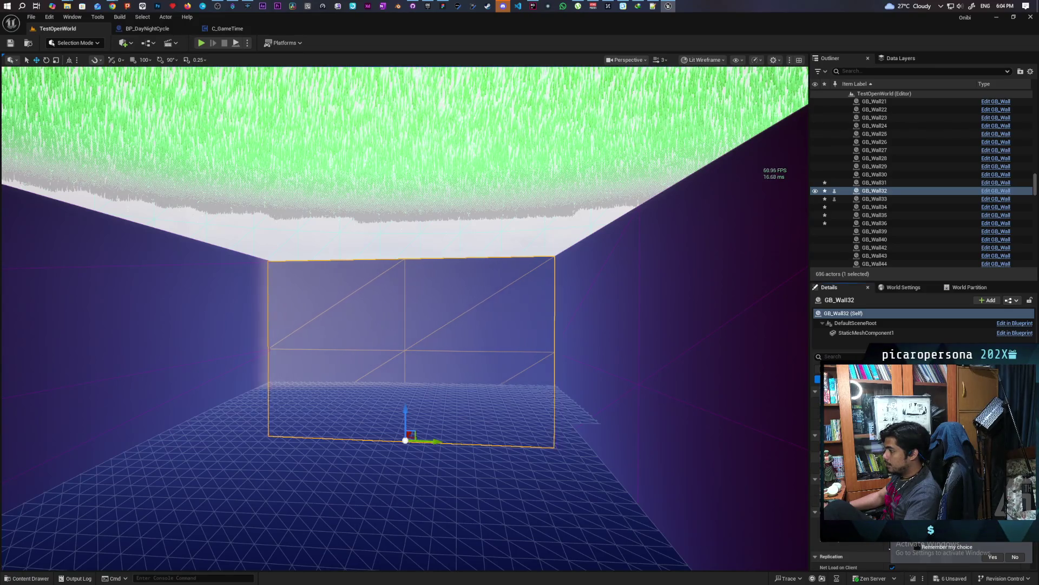
# Narrow GB_Wall37, then duplicate GB_Wall35 and slide the copy GB_Wall63 right
pyautogui.moveTo(488, 379)
pyautogui.mouseDown()
pyautogui.moveTo(379, 352)
pyautogui.moveTo(460, 352)
pyautogui.mouseUp()
pyautogui.moveTo(406, 324); pyautogui.dragTo(514, 324)
pyautogui.moveTo(302, 394)
pyautogui.mouseDown()
pyautogui.moveTo(282, 394)
pyautogui.moveTo(543, 363)
pyautogui.moveTo(505, 392)
pyautogui.moveTo(510, 427)
pyautogui.moveTo(508, 417)
pyautogui.mouseUp()
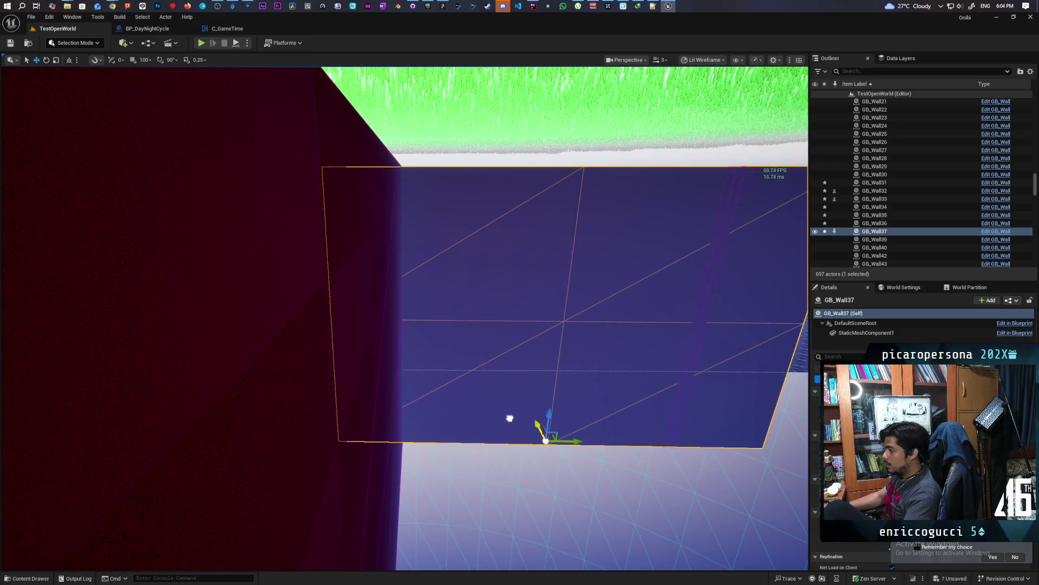
pyautogui.moveTo(508, 417); pyautogui.dragTo(520, 406)
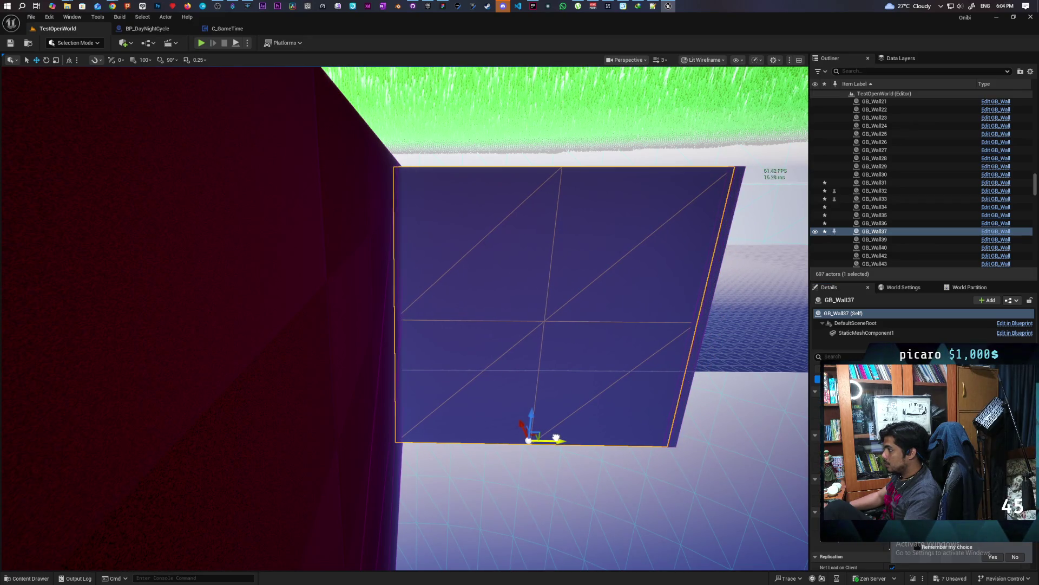
pyautogui.moveTo(562, 437)
pyautogui.mouseDown()
pyautogui.moveTo(498, 433)
pyautogui.moveTo(498, 449)
pyautogui.moveTo(476, 449)
pyautogui.moveTo(466, 398)
pyautogui.moveTo(447, 401)
pyautogui.mouseUp()
pyautogui.moveTo(633, 449); pyautogui.dragTo(634, 449)
pyautogui.click(361, 368)
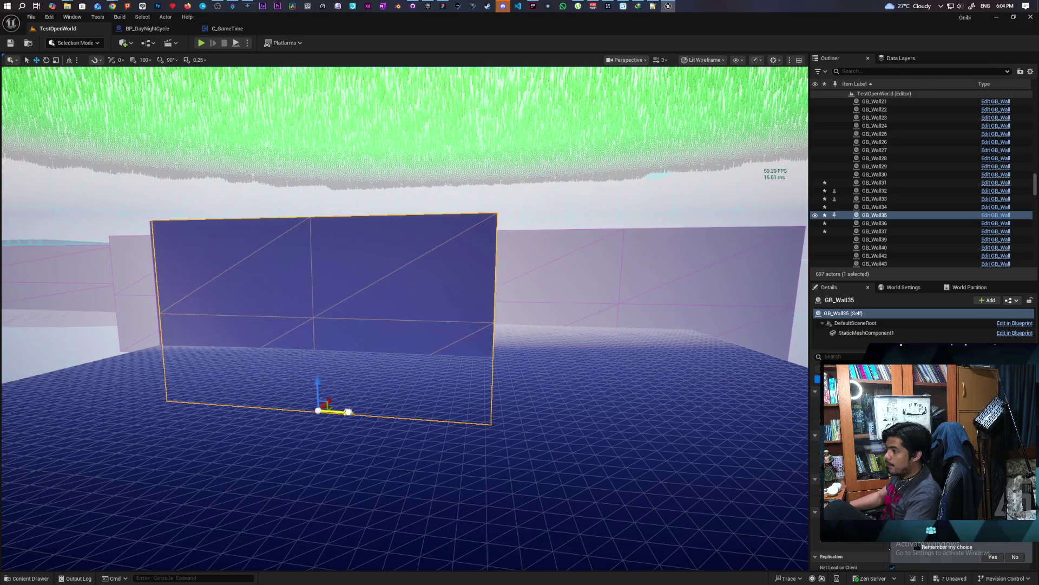
pyautogui.moveTo(339, 414); pyautogui.dragTo(795, 445)
# Frame GB_Wall63 and slide it further to the right
pyautogui.press('f')
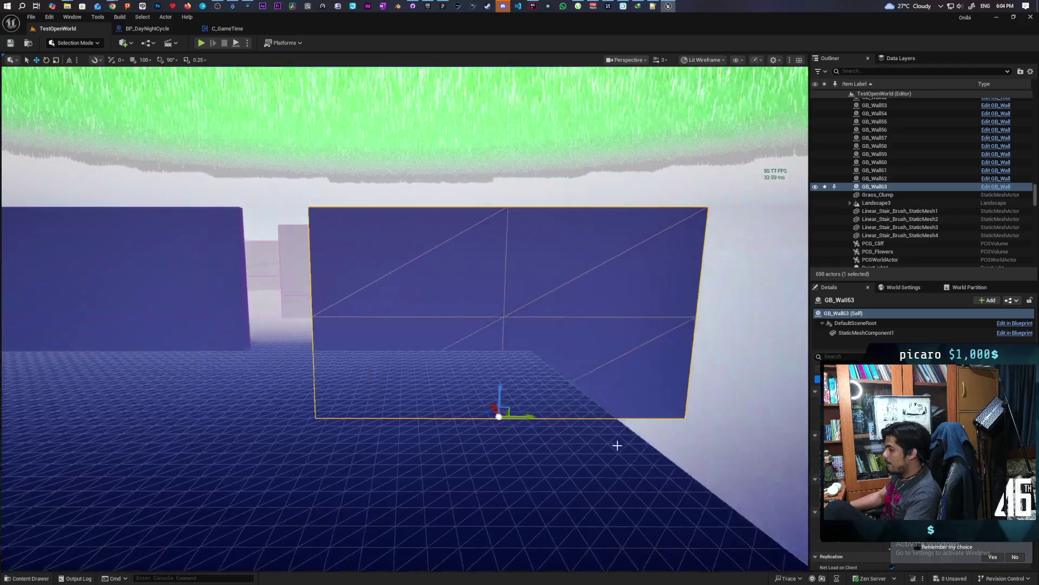
pyautogui.moveTo(521, 421)
pyautogui.mouseDown()
pyautogui.moveTo(561, 422)
pyautogui.moveTo(550, 422)
pyautogui.mouseUp()
pyautogui.moveTo(426, 433)
pyautogui.mouseDown()
pyautogui.moveTo(399, 433)
pyautogui.moveTo(411, 432)
pyautogui.mouseUp()
pyautogui.moveTo(439, 358)
pyautogui.mouseDown()
pyautogui.moveTo(436, 347)
pyautogui.moveTo(455, 339)
pyautogui.moveTo(434, 358)
pyautogui.mouseUp()
# Select the far wall GB_Wall37 and open the Content Drawer with the project's content
pyautogui.click(426, 347)
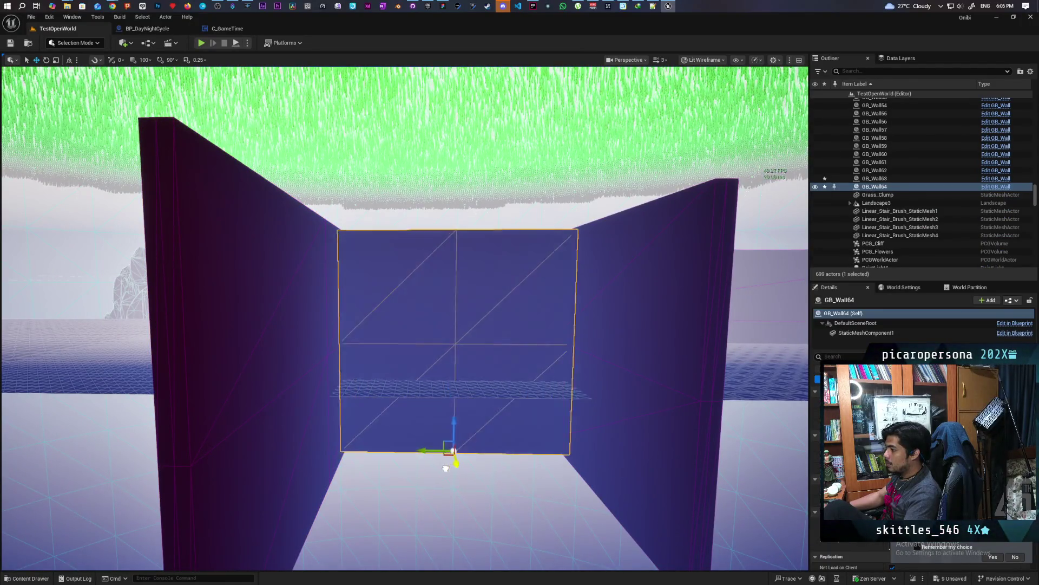
pyautogui.moveTo(445, 501)
pyautogui.mouseDown()
pyautogui.moveTo(466, 503)
pyautogui.moveTo(460, 492)
pyautogui.mouseUp()
pyautogui.press('s')
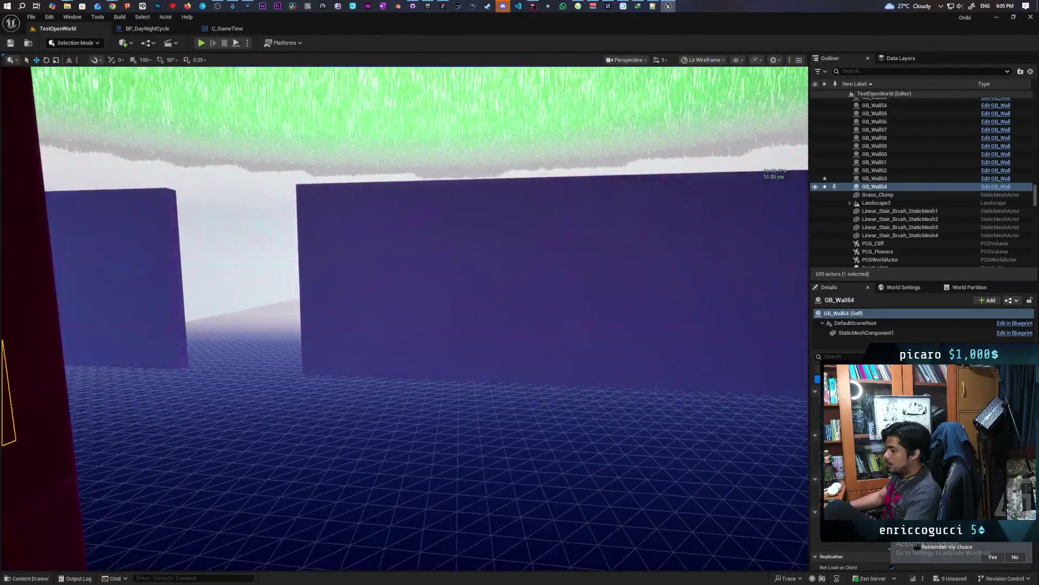
pyautogui.press('w')
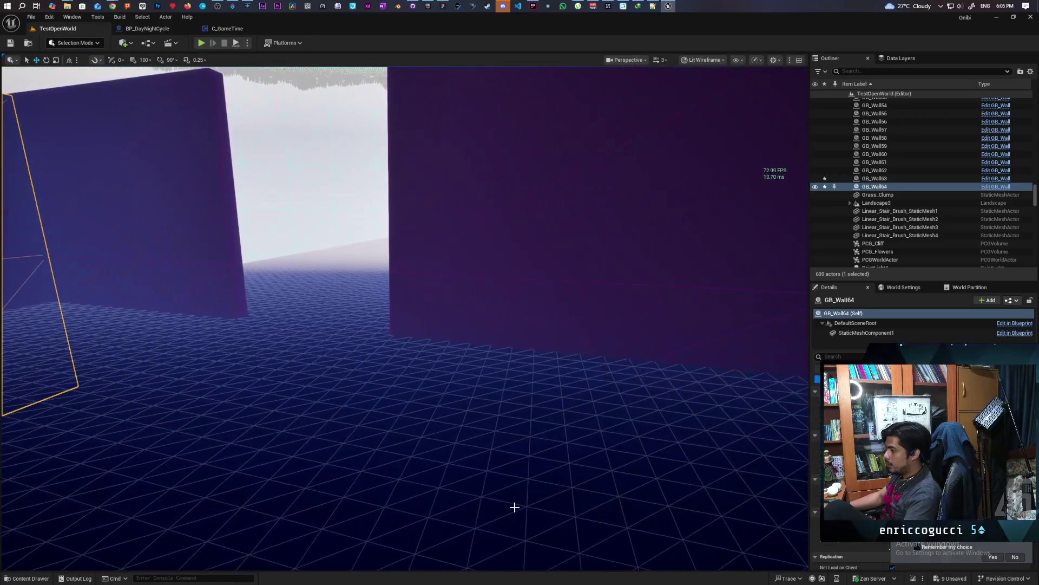
pyautogui.hotkey('ctrl', 'space')
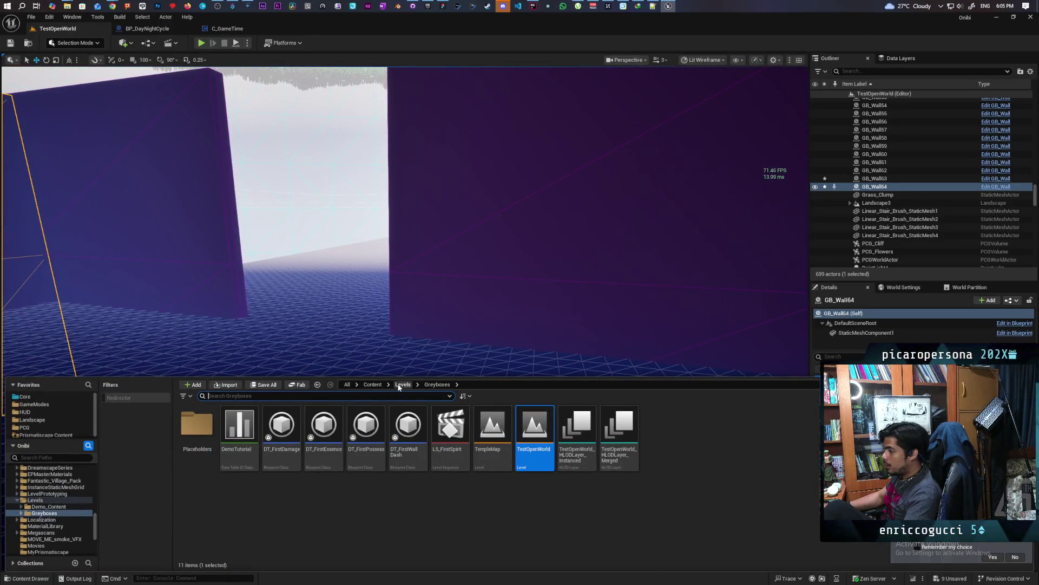
# Browse to Content > Core > Interactables > Basic, test-place a BP_Pot, then delete it
pyautogui.click(372, 384)
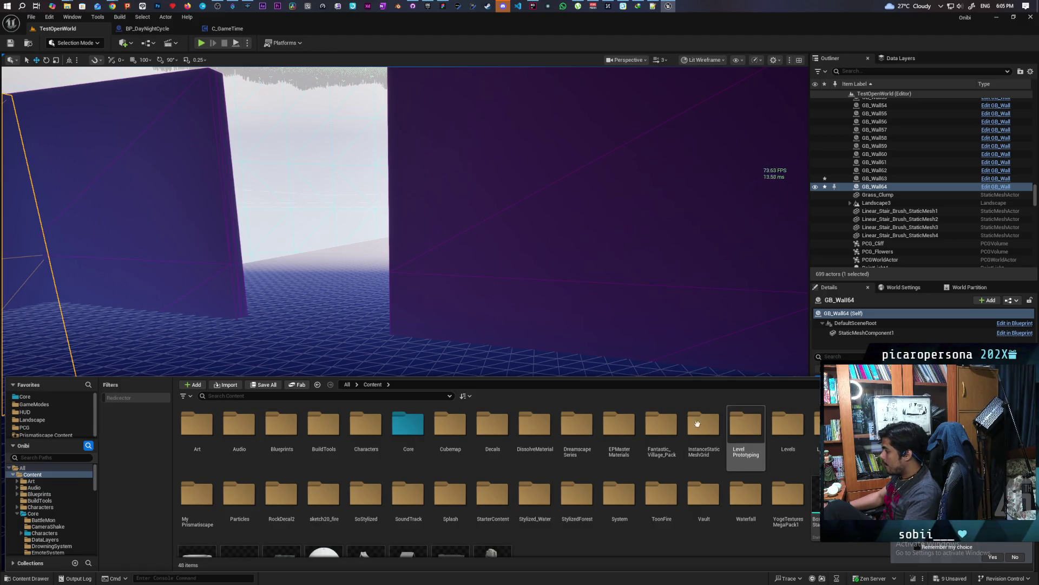
pyautogui.doubleClick(409, 427)
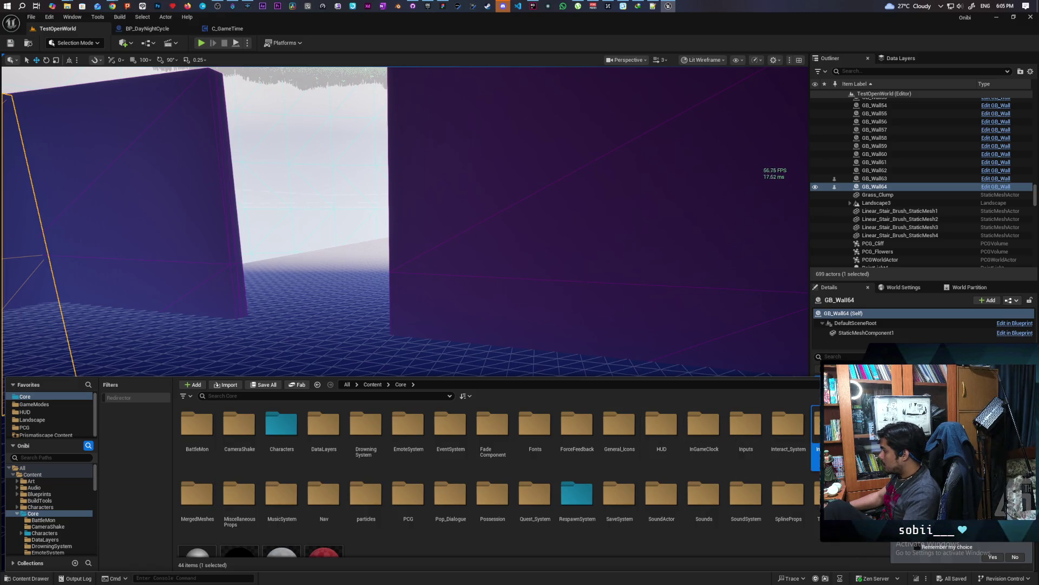
pyautogui.doubleClick(816, 425)
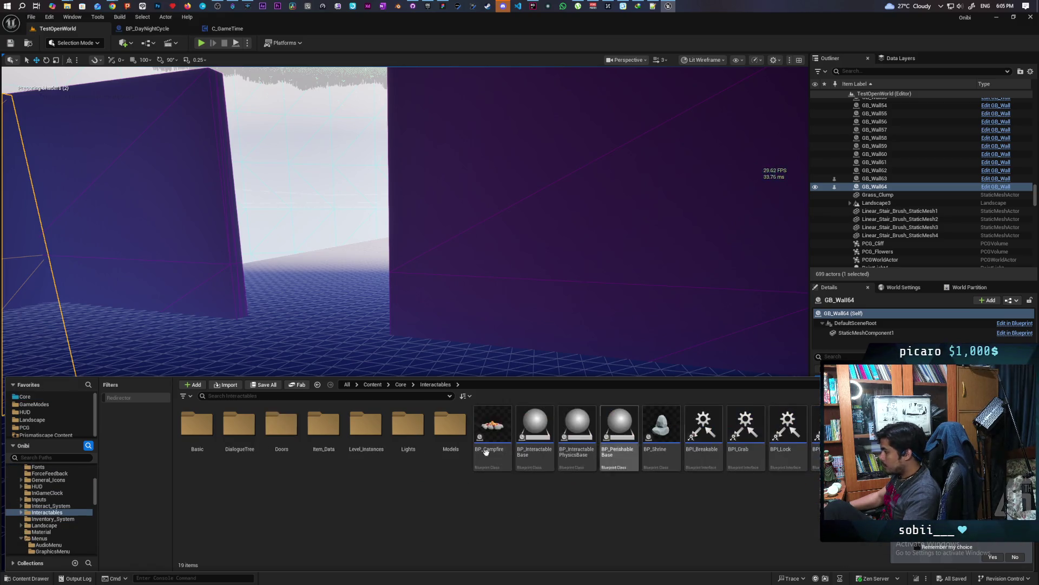
pyautogui.doubleClick(197, 427)
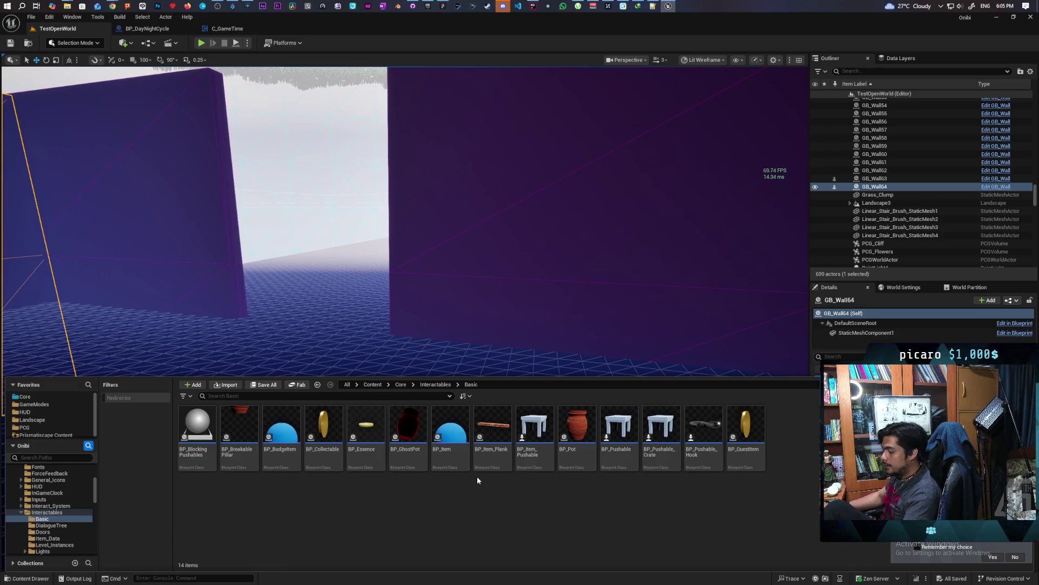
pyautogui.moveTo(577, 433)
pyautogui.mouseDown()
pyautogui.moveTo(406, 319)
pyautogui.moveTo(392, 353)
pyautogui.moveTo(393, 340)
pyautogui.moveTo(407, 336)
pyautogui.mouseUp()
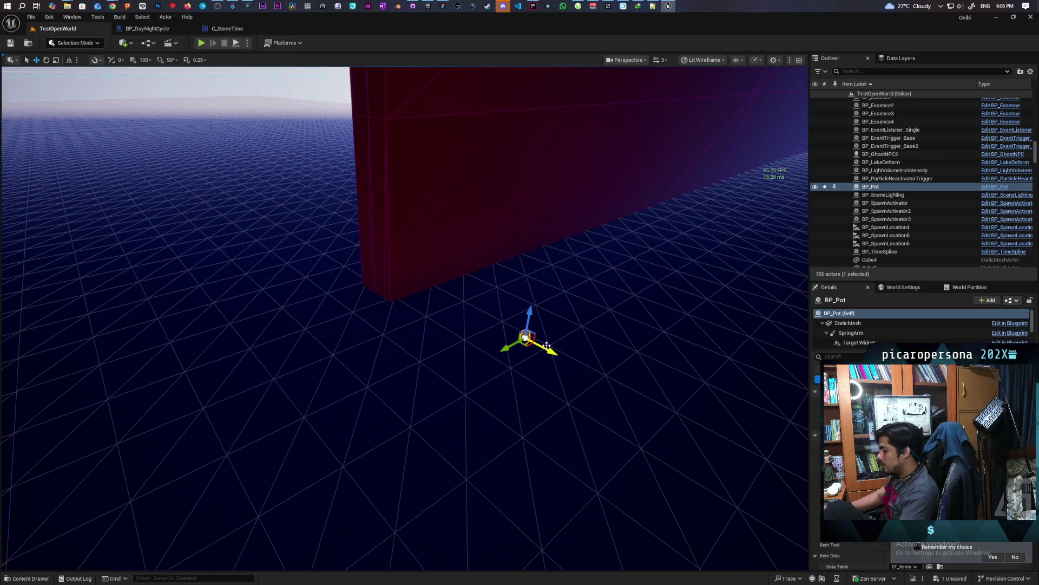
pyautogui.press('Delete')
# Locate the existing pot BP_Pot3 and open its BP_Pot blueprint from the asset
pyautogui.moveTo(494, 332); pyautogui.dragTo(494, 332)
pyautogui.moveTo(431, 371); pyautogui.dragTo(431, 372)
pyautogui.click(383, 372)
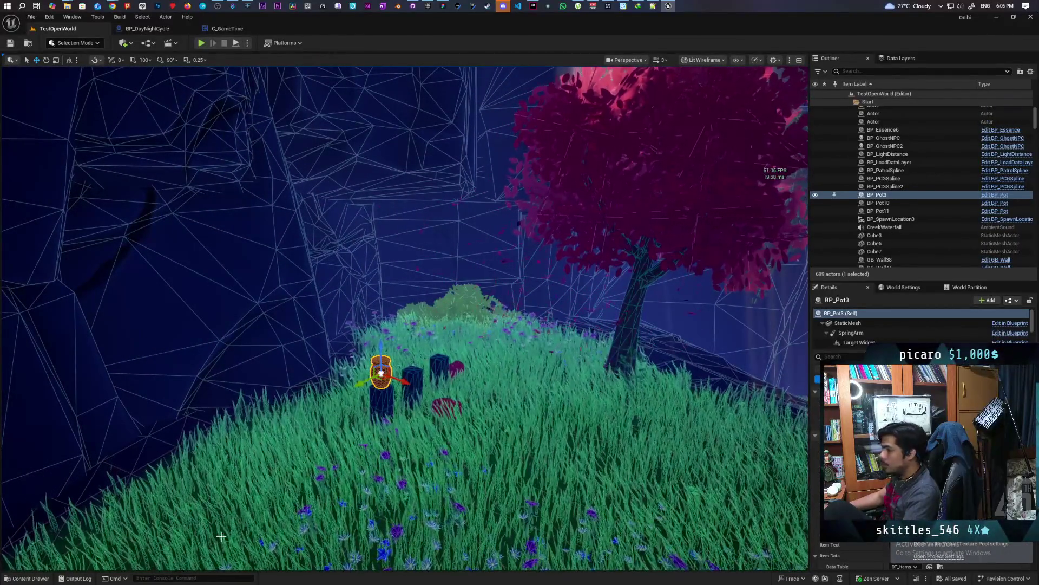
pyautogui.hotkey('ctrl', 'b')
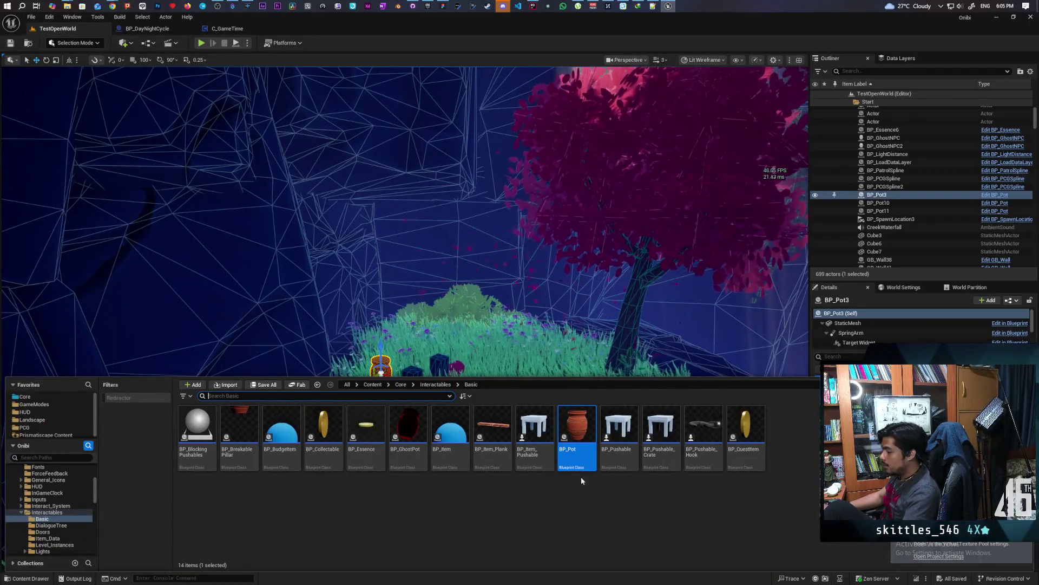
pyautogui.doubleClick(583, 431)
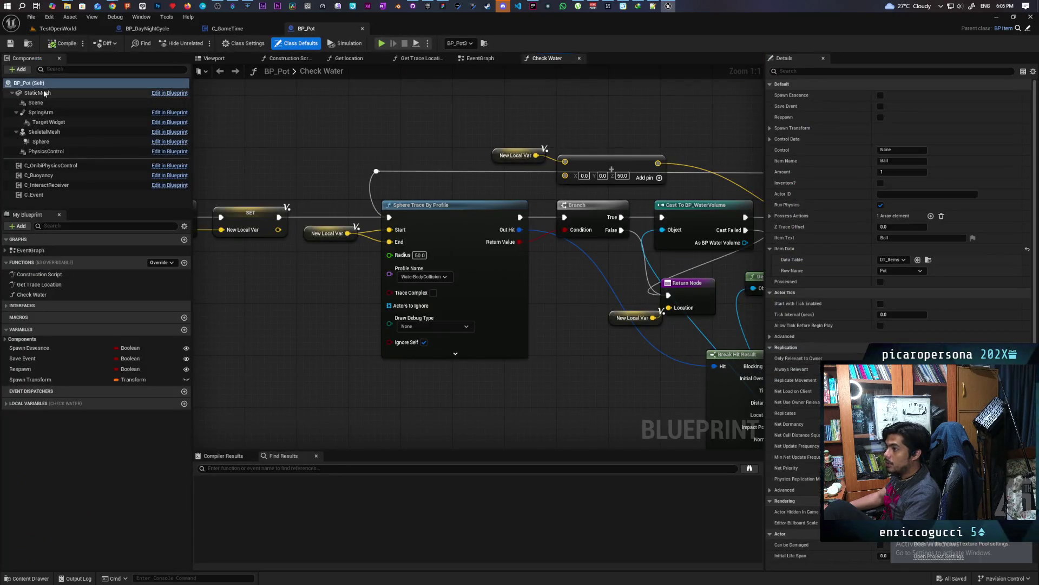
pyautogui.click(45, 93)
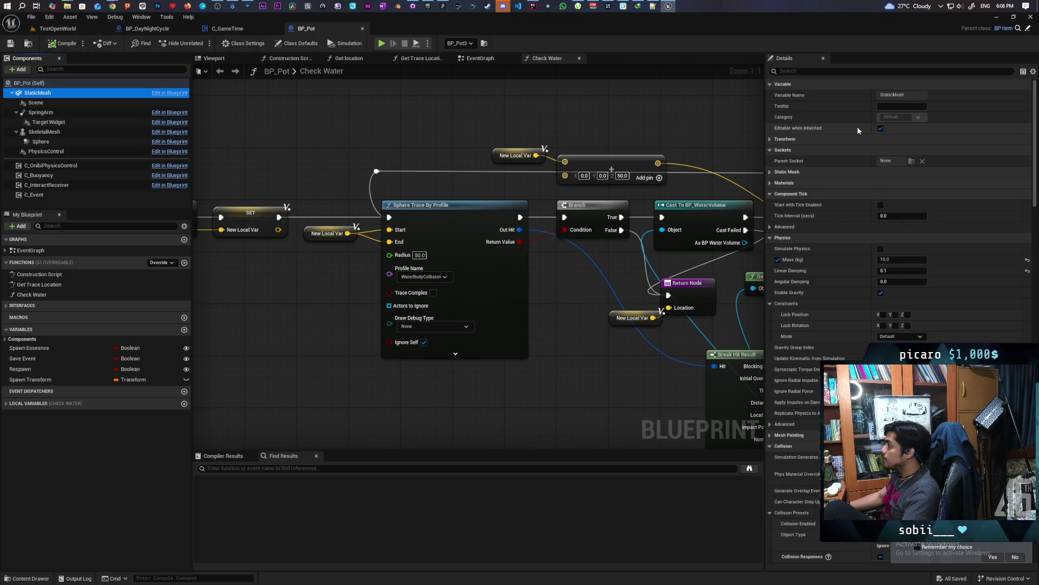
# Set BP_Pot's StaticMesh scale to 3.0, save, and go back to the TestOpenWorld level
pyautogui.click(65, 84)
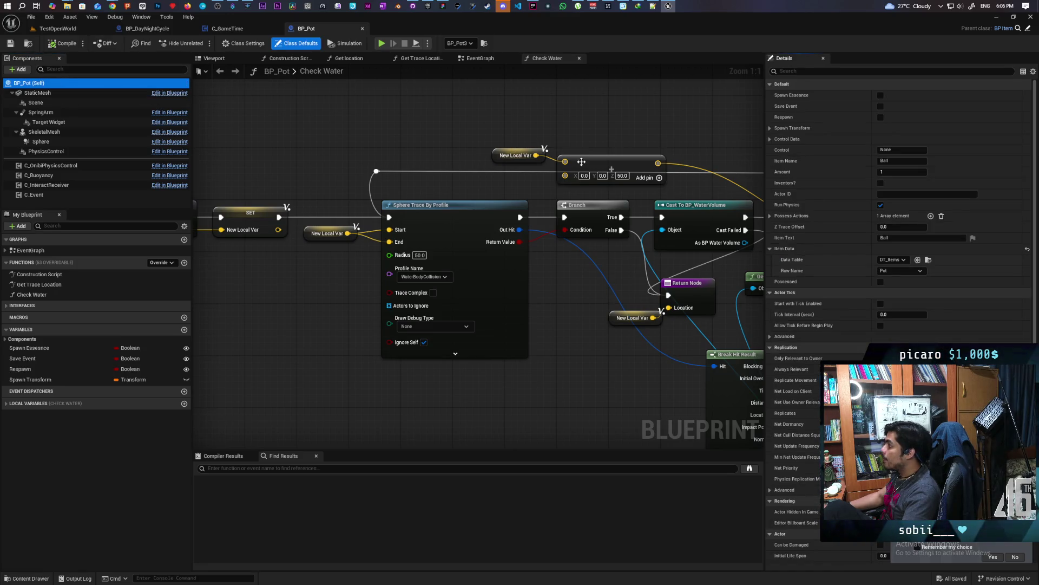
pyautogui.click(67, 96)
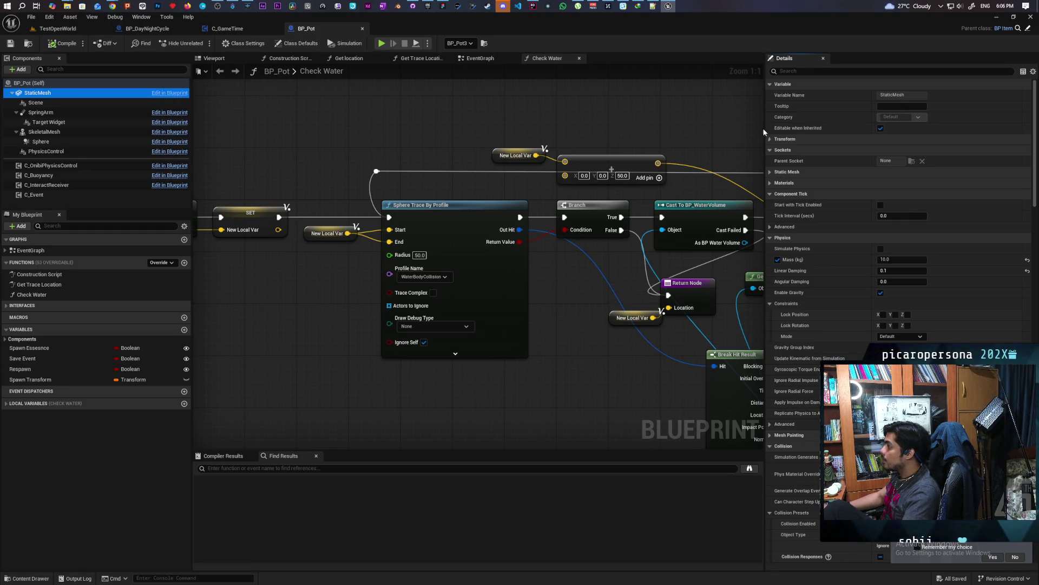
pyautogui.click(769, 139)
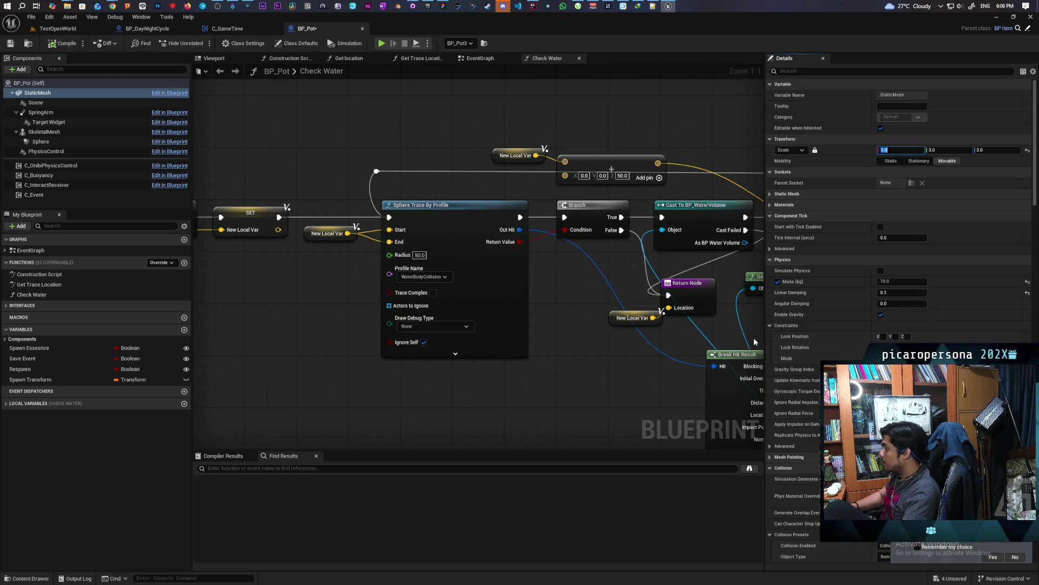
pyautogui.hotkey('ctrl', 's')
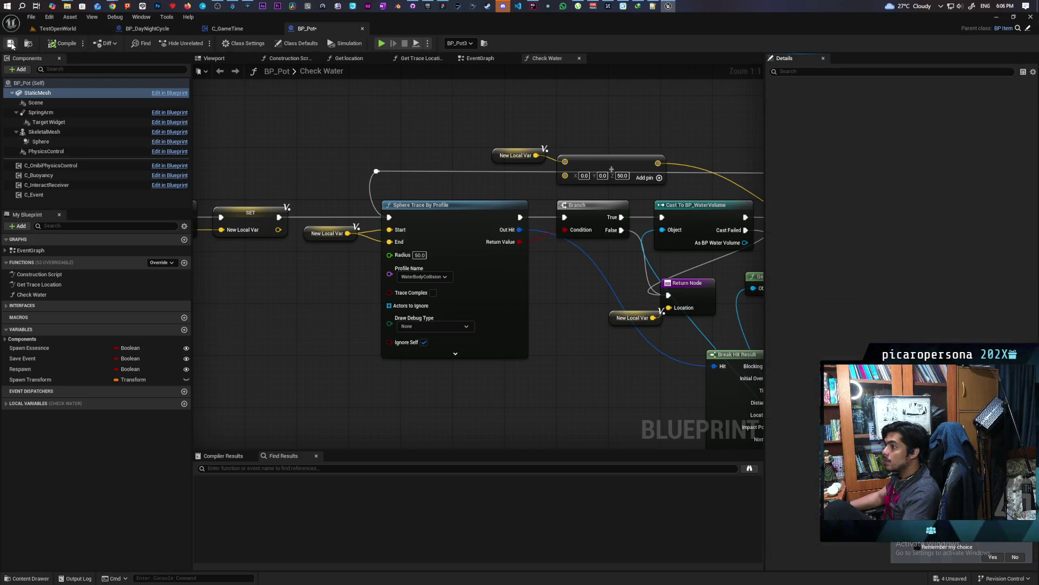
pyautogui.click(54, 28)
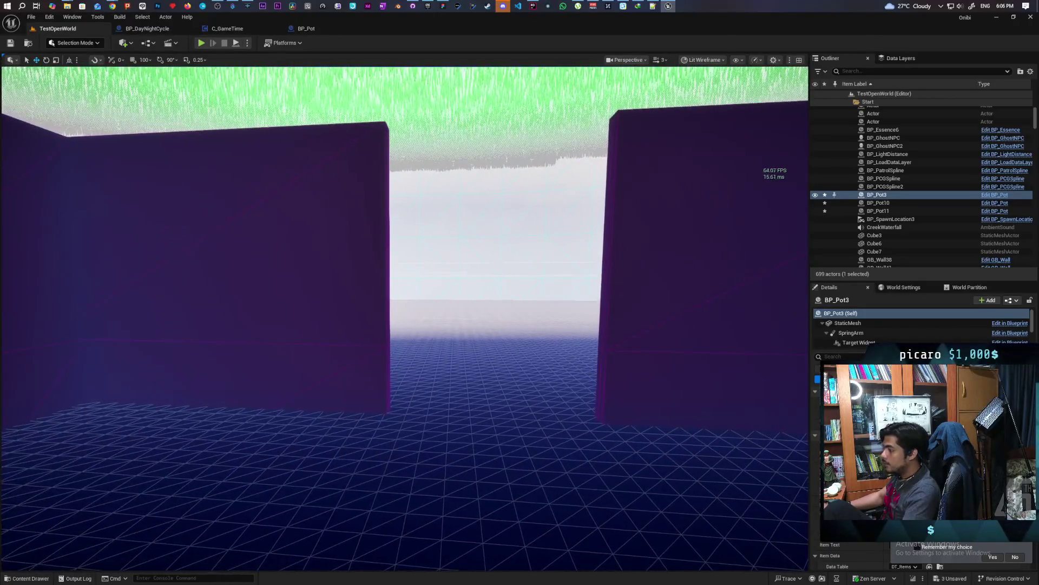
# Drop a new BP_Pot from the interactable assets into the corridor
pyautogui.click(38, 577)
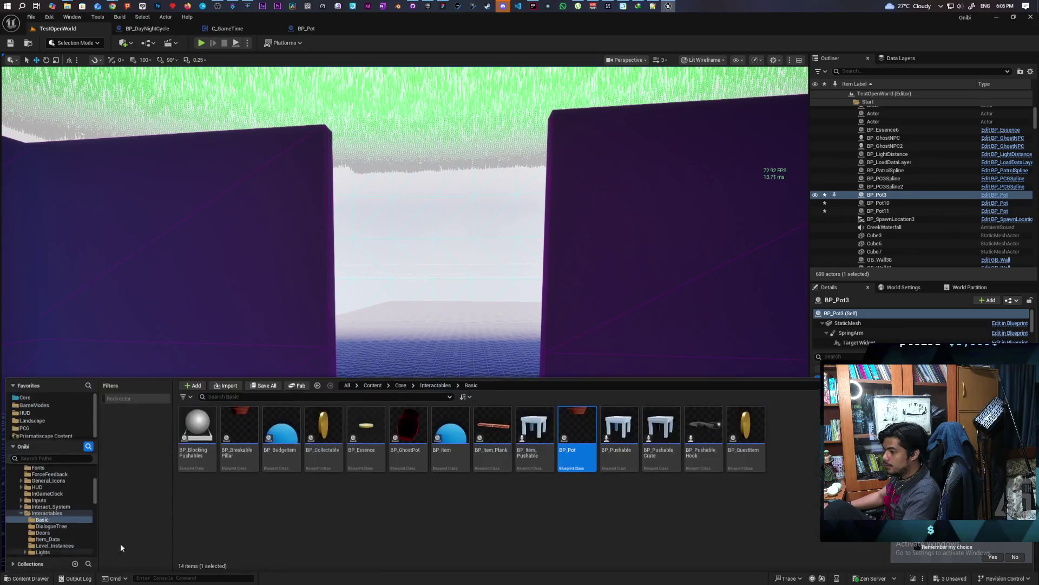
pyautogui.hotkey('ctrl', 'space')
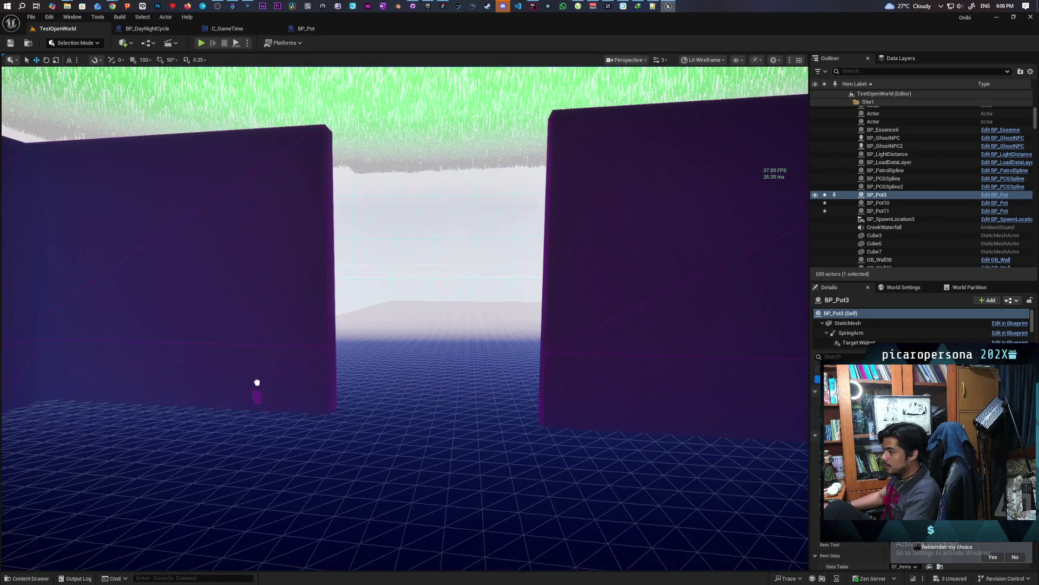
pyautogui.moveTo(273, 411); pyautogui.dragTo(273, 412)
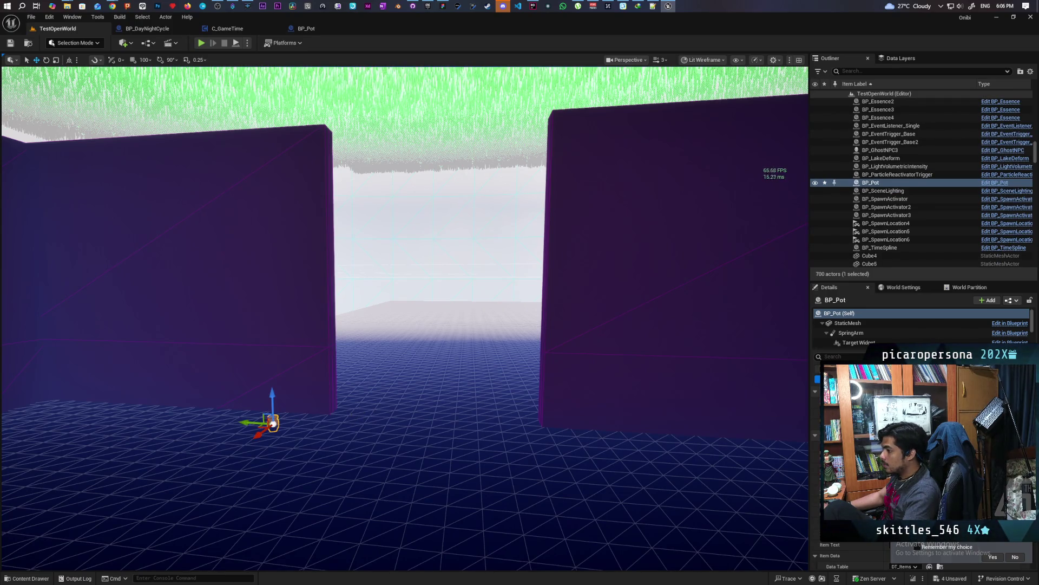
# Fly the view down the corridor to frame the pot in front of the dark red wall
pyautogui.press('Up')
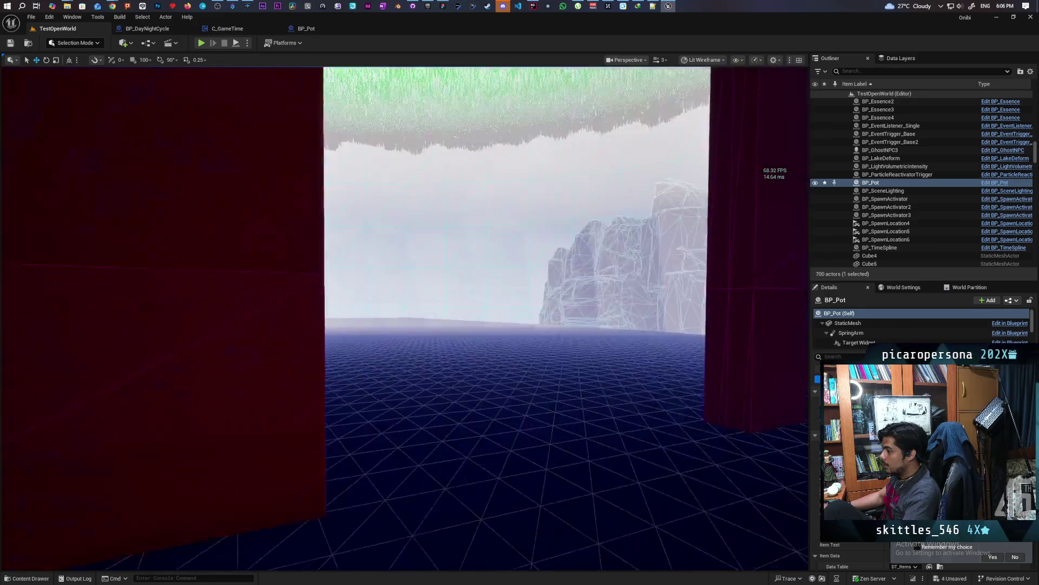
pyautogui.press('Left')
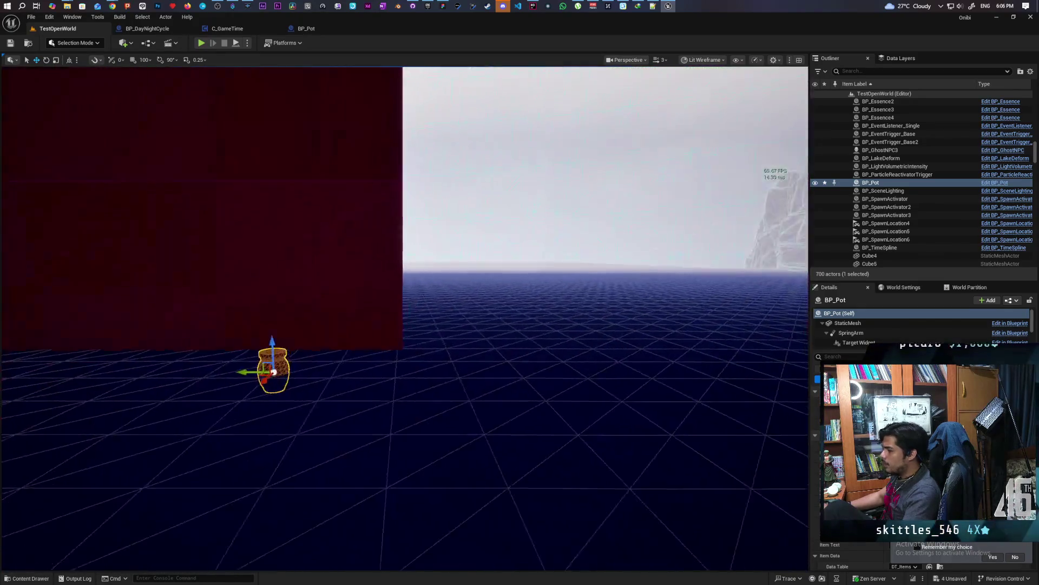
pyautogui.press('Up')
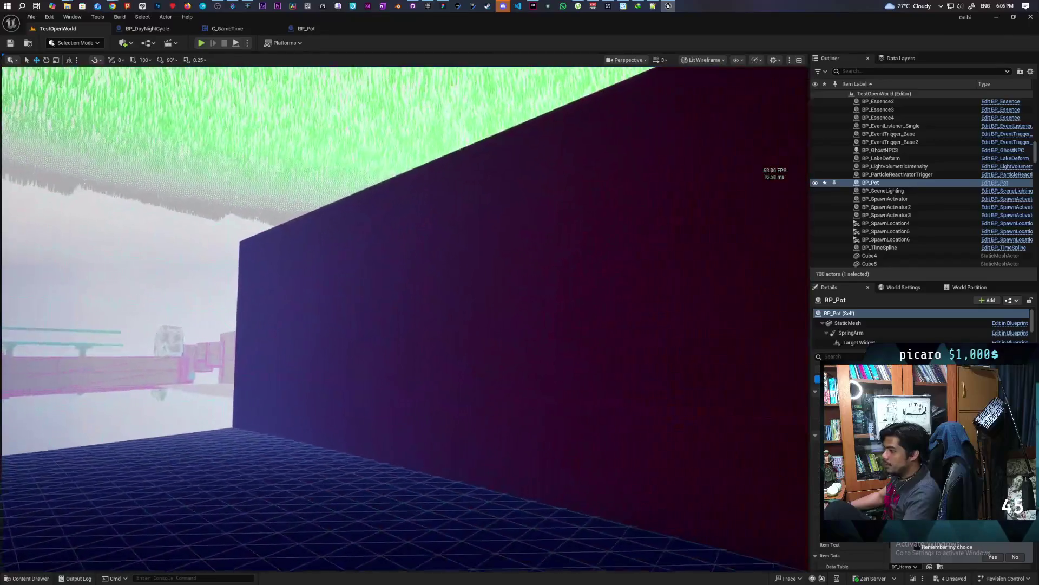
pyautogui.press('Left')
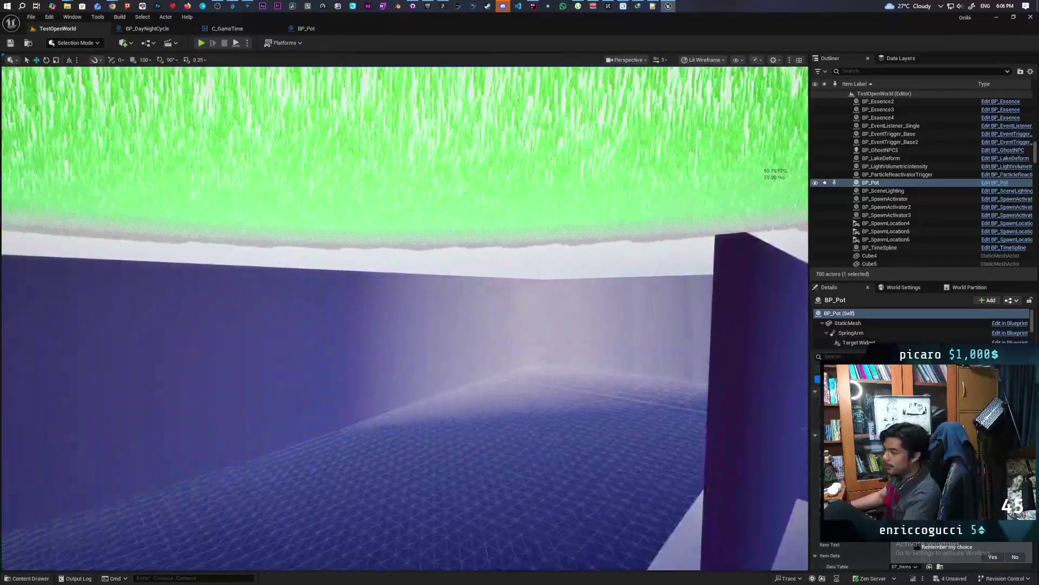
pyautogui.press('Right')
pyautogui.press('Up')
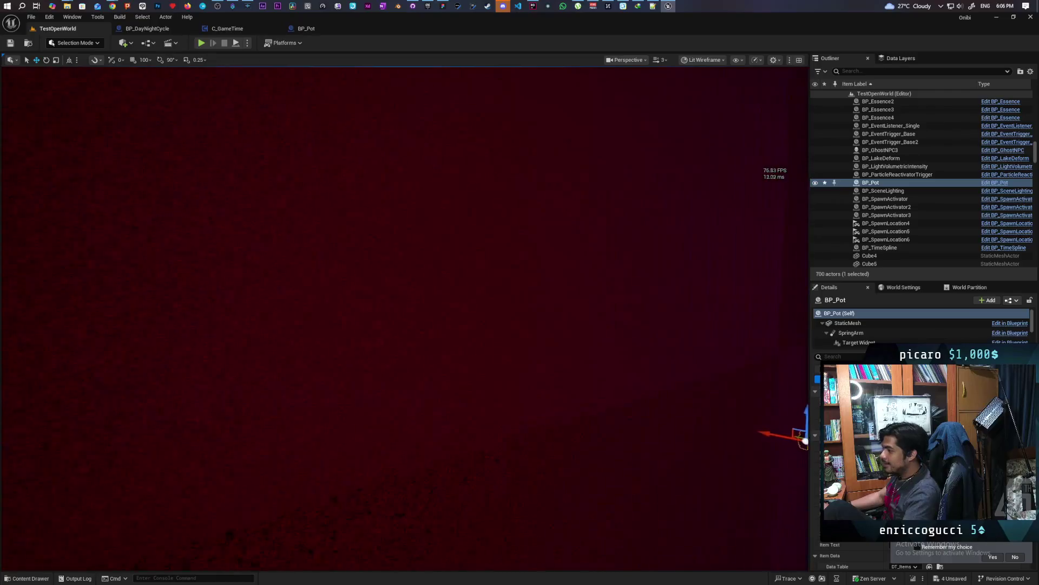
pyautogui.press('Down')
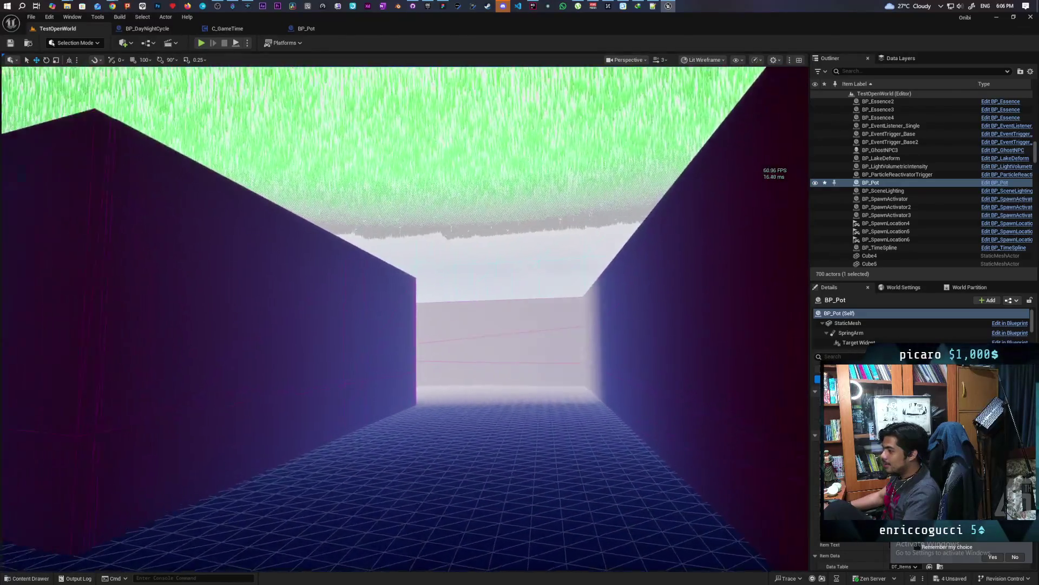
pyautogui.press('Up')
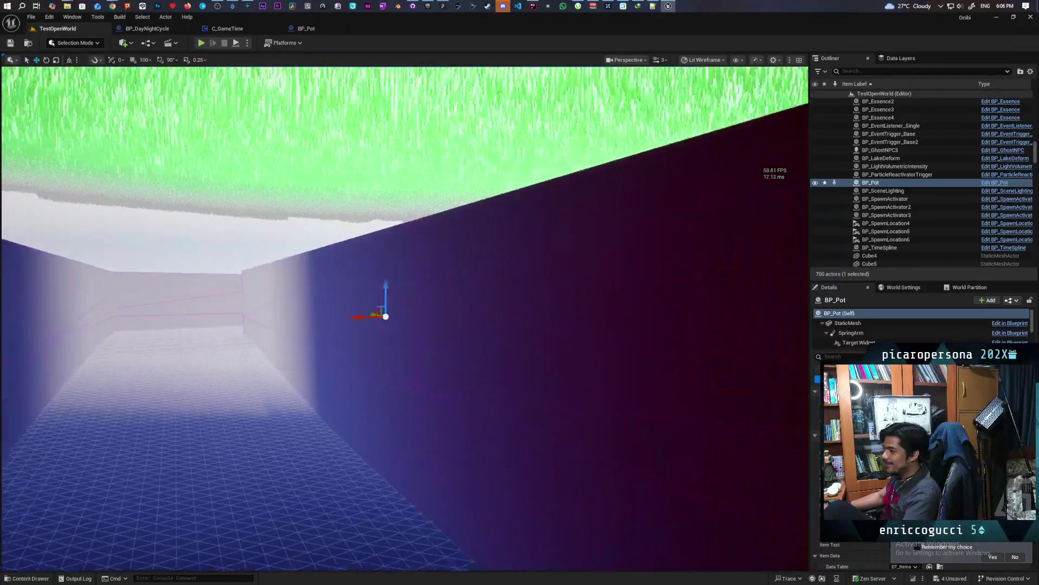
pyautogui.press('Right')
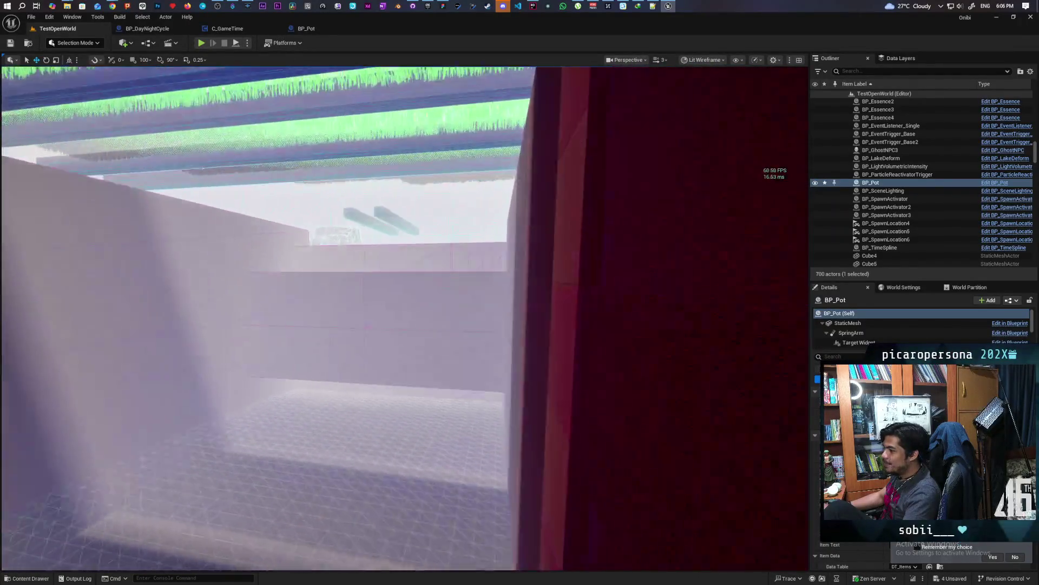
pyautogui.press('Right')
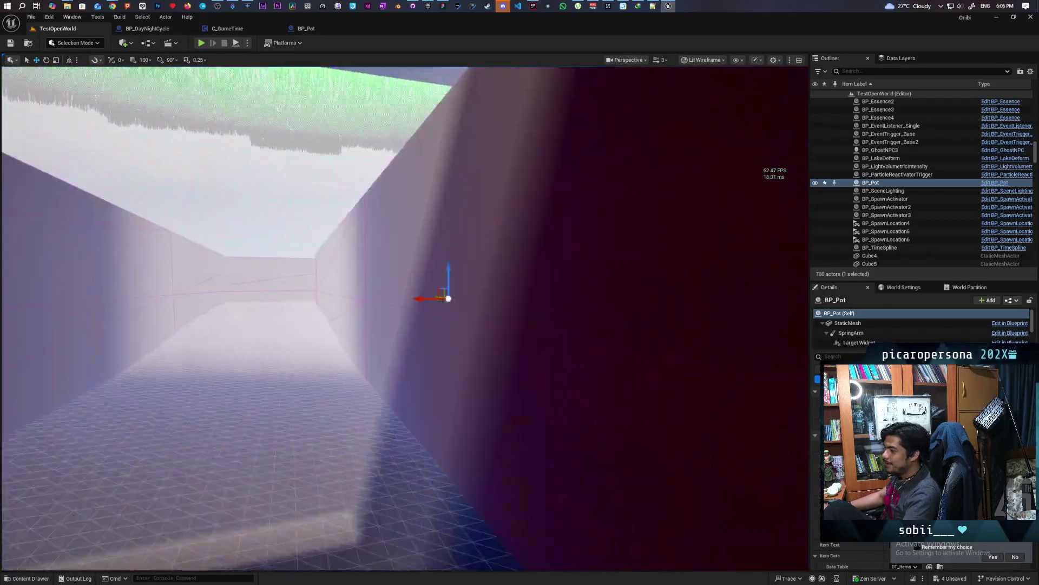
pyautogui.press('Left')
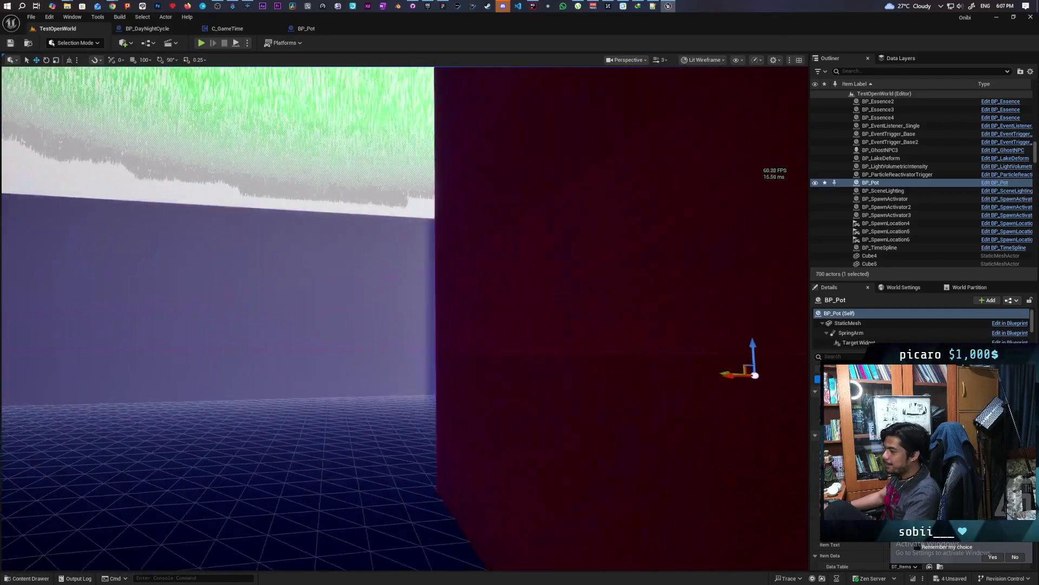
pyautogui.press('Up')
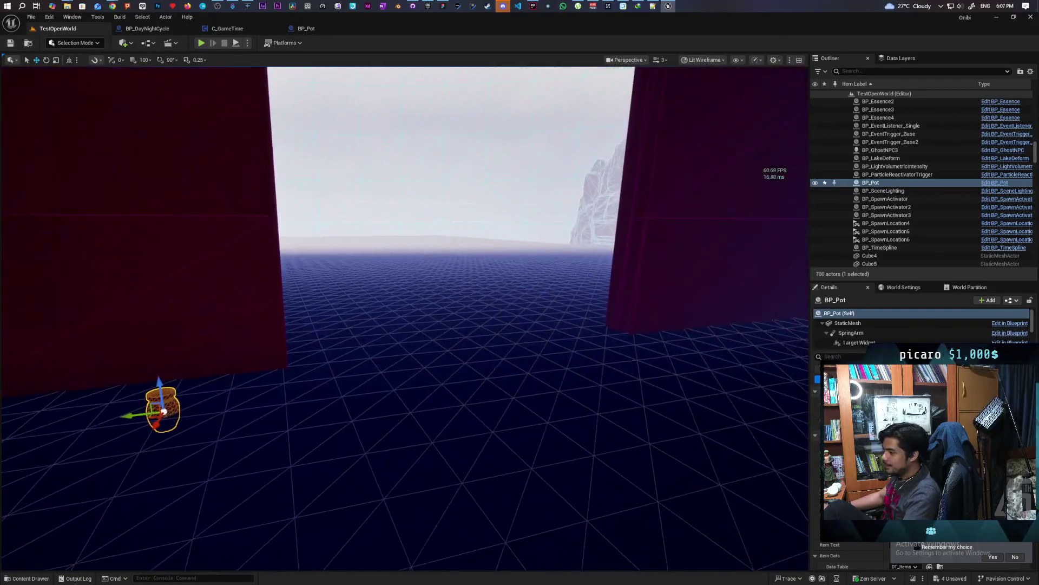
pyautogui.press('Left')
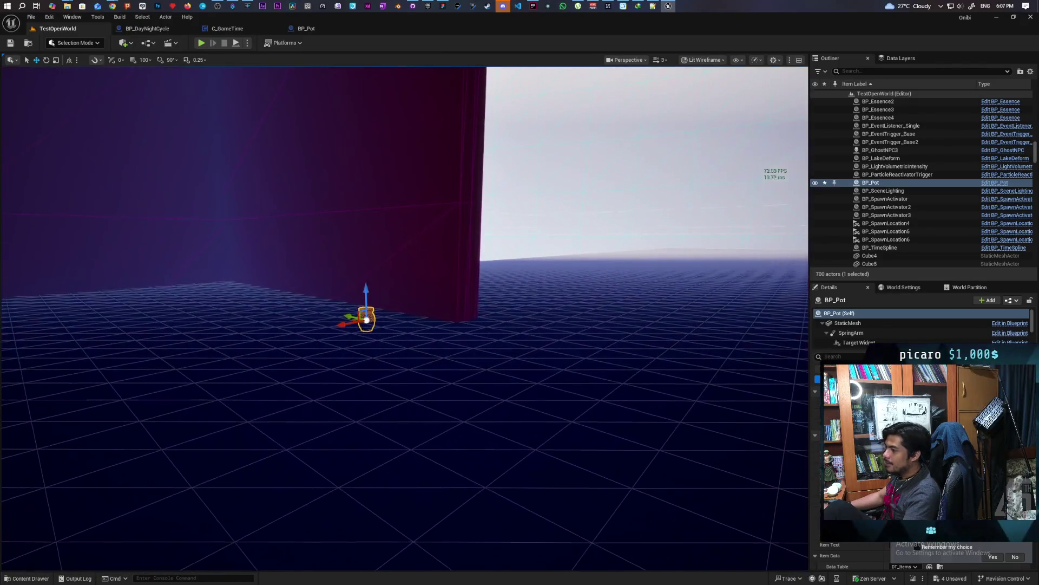
# Try raising the pot off the floor, then undo it
pyautogui.moveTo(336, 421); pyautogui.dragTo(352, 421)
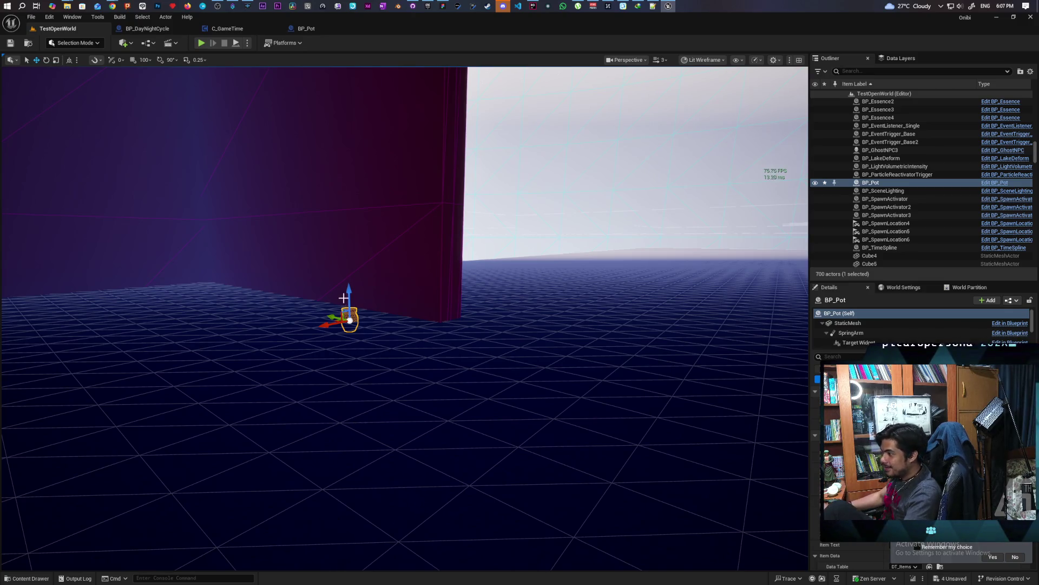
pyautogui.moveTo(348, 291); pyautogui.dragTo(351, 262)
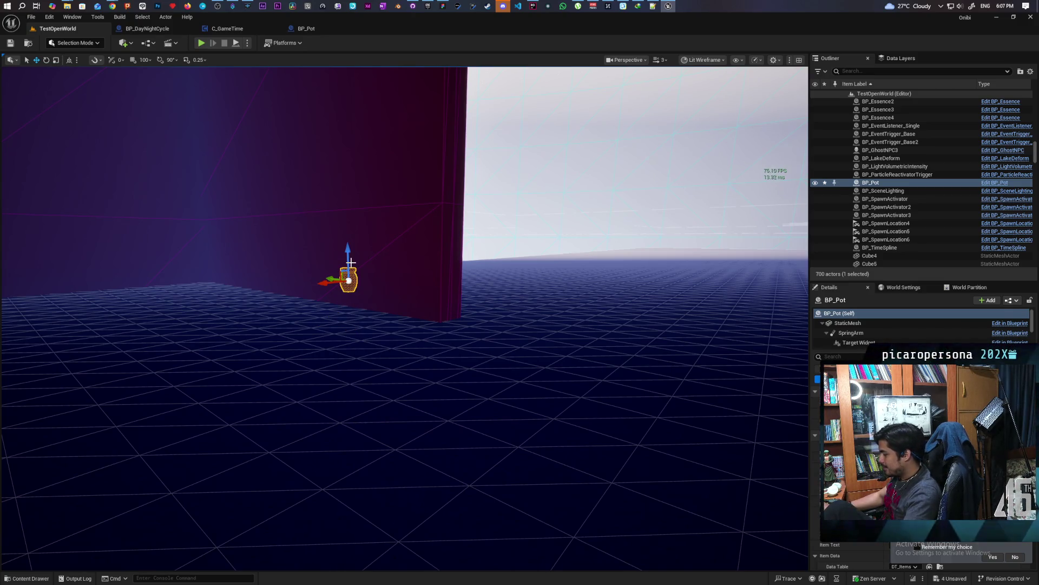
pyautogui.hotkey('ctrl', 'z')
pyautogui.moveTo(387, 296)
pyautogui.mouseDown()
pyautogui.moveTo(341, 328)
pyautogui.moveTo(321, 326)
pyautogui.moveTo(404, 340)
pyautogui.mouseUp()
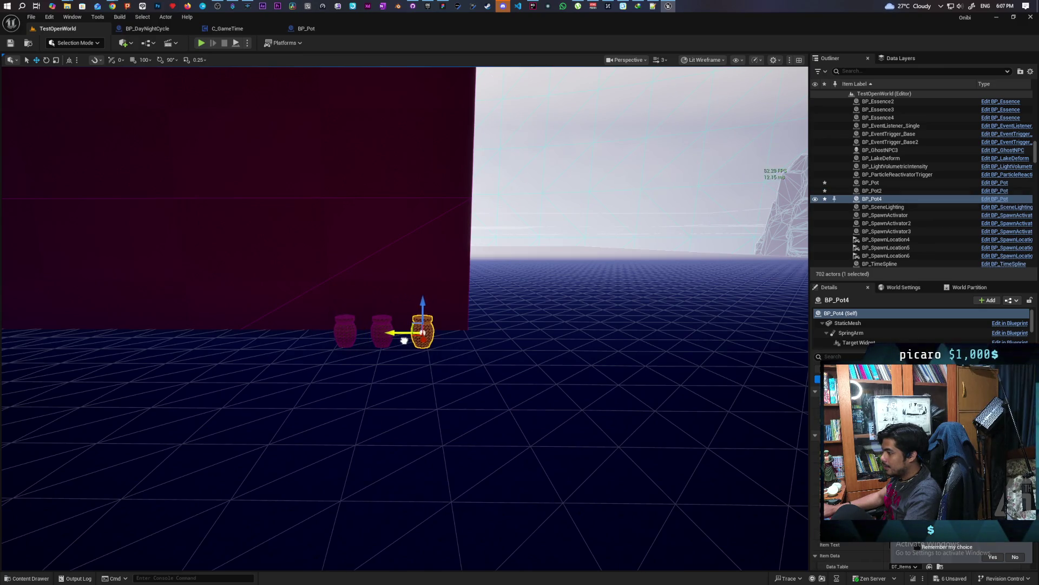
# Select all three pots along the red wall and switch back to the BP_Pot blueprint
pyautogui.click(348, 345)
pyautogui.keyDown('ctrl'); pyautogui.click(378, 343); pyautogui.keyUp('ctrl')
pyautogui.keyDown('ctrl'); pyautogui.click(420, 339); pyautogui.keyUp('ctrl')
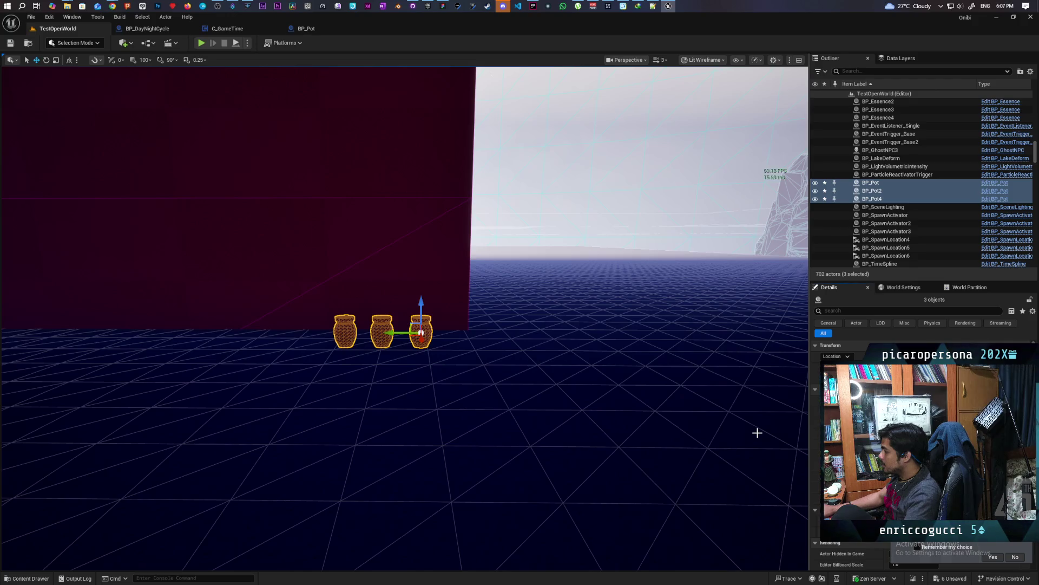
pyautogui.click(307, 29)
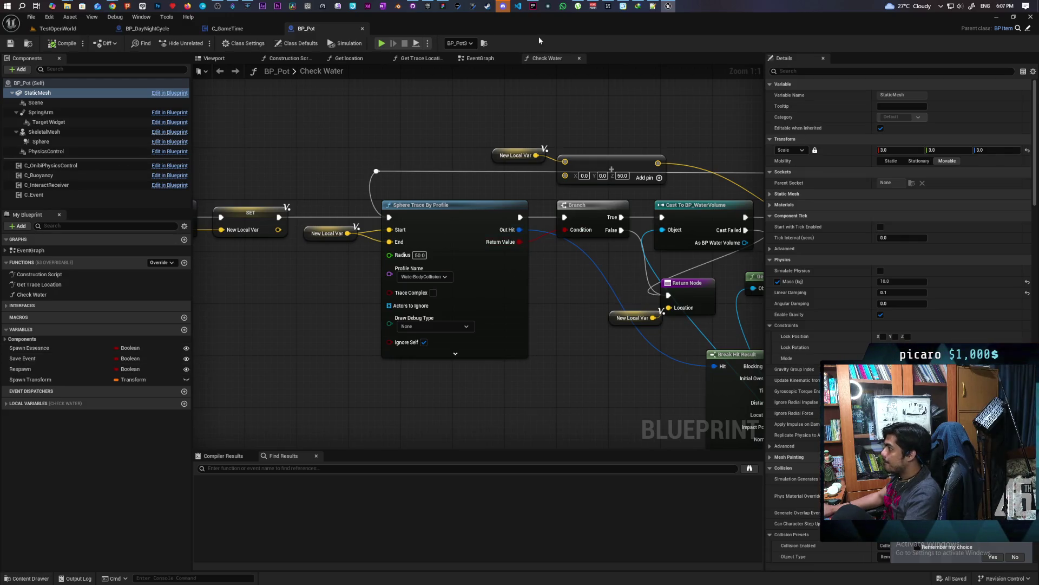
# Change BP_Pot's default Item Name from Ball to Pot and go back to the TestOpenWorld level
pyautogui.click(297, 44)
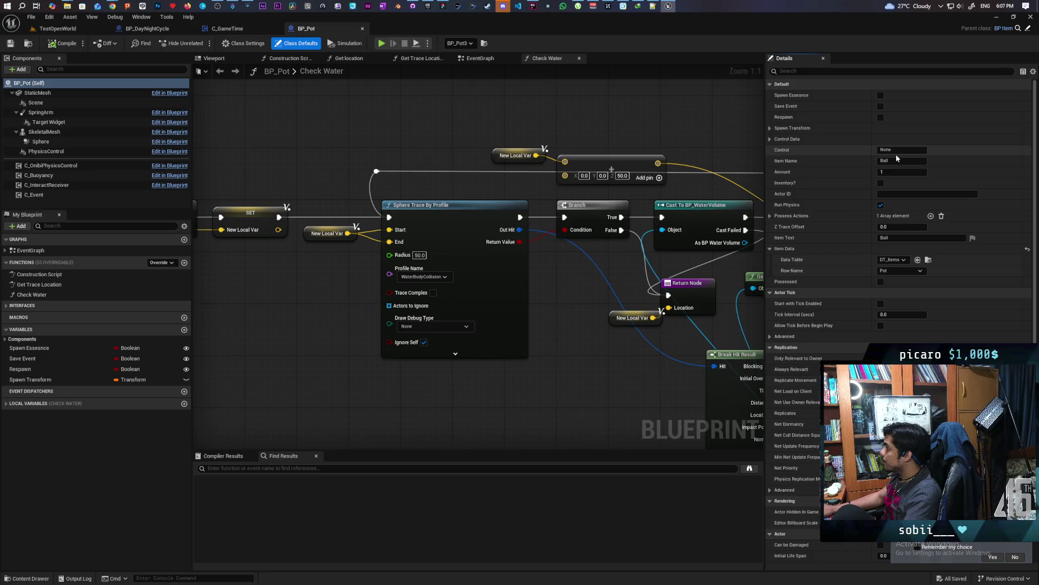
pyautogui.click(898, 161)
pyautogui.write('pot')
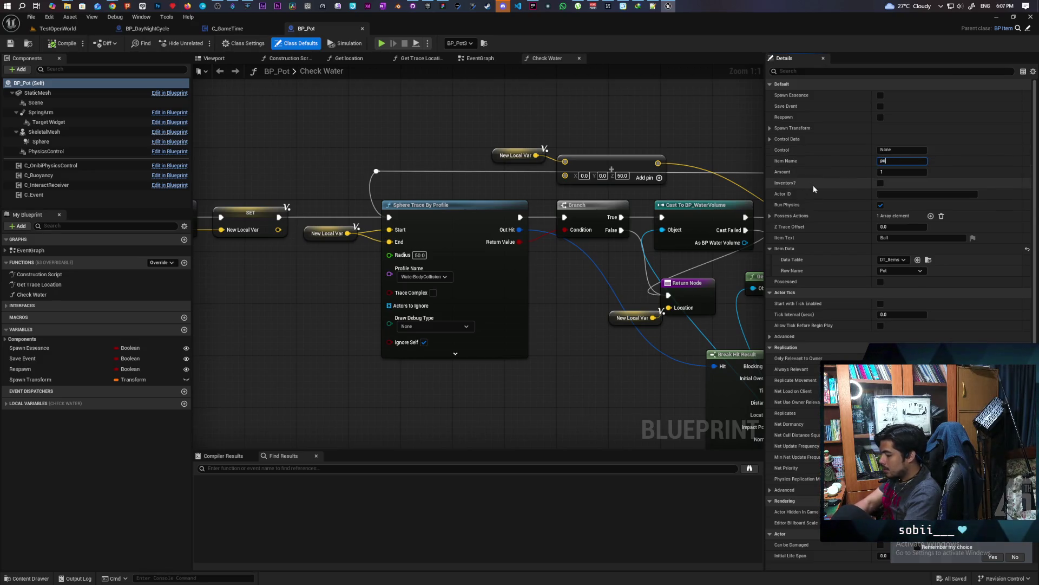
pyautogui.press('Return')
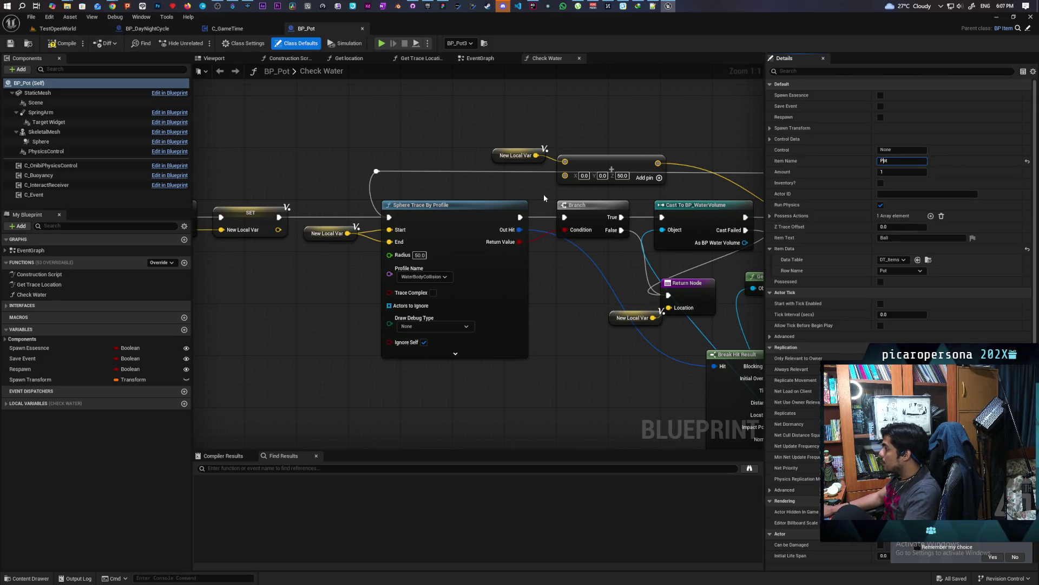
pyautogui.click(58, 28)
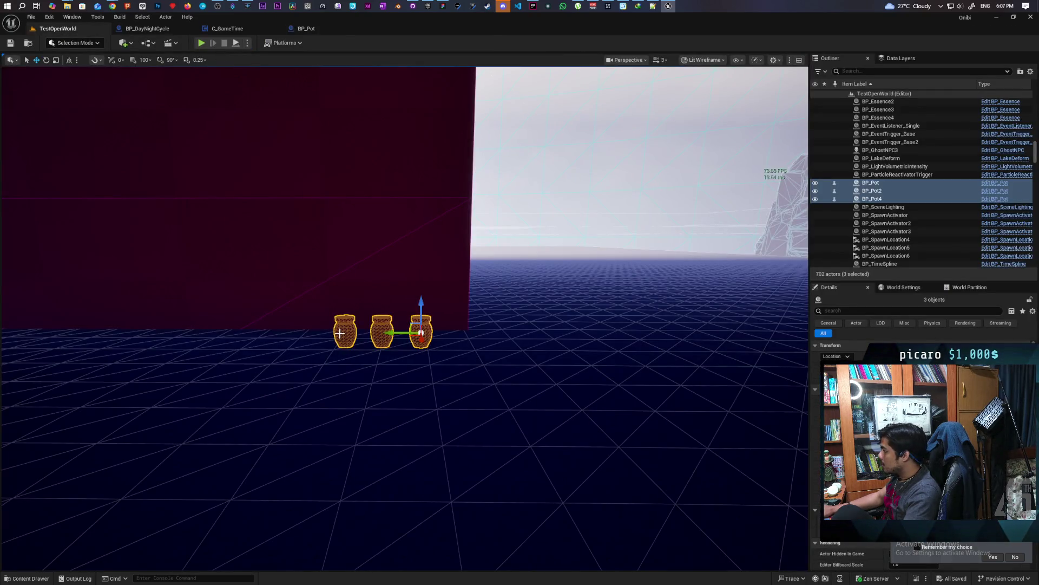
# Inspect the left, middle and right pots in Details, then reopen BP_Pot on its Construction Script graph
pyautogui.click(340, 332)
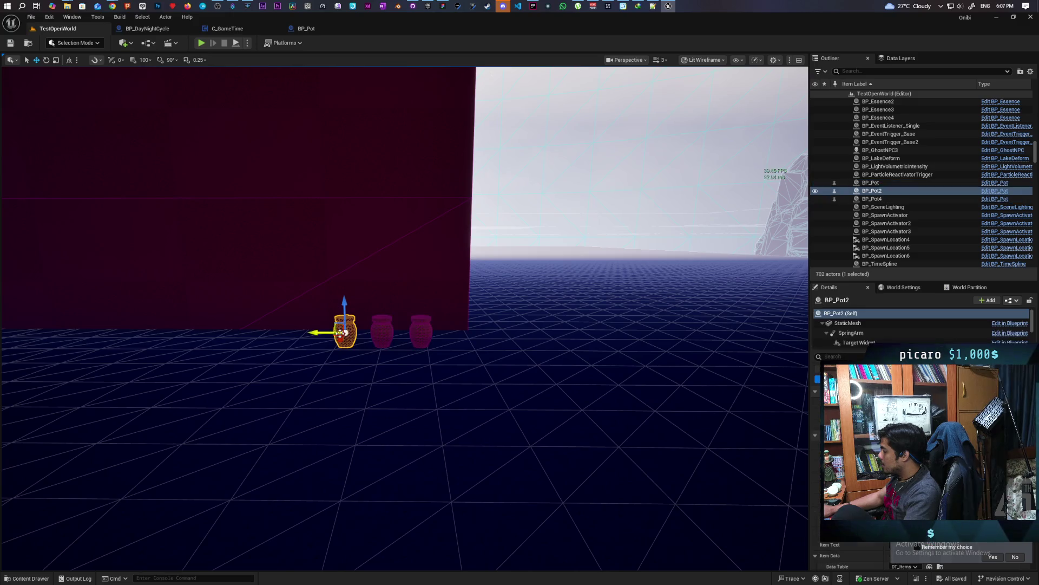
pyautogui.click(382, 332)
pyautogui.click(421, 332)
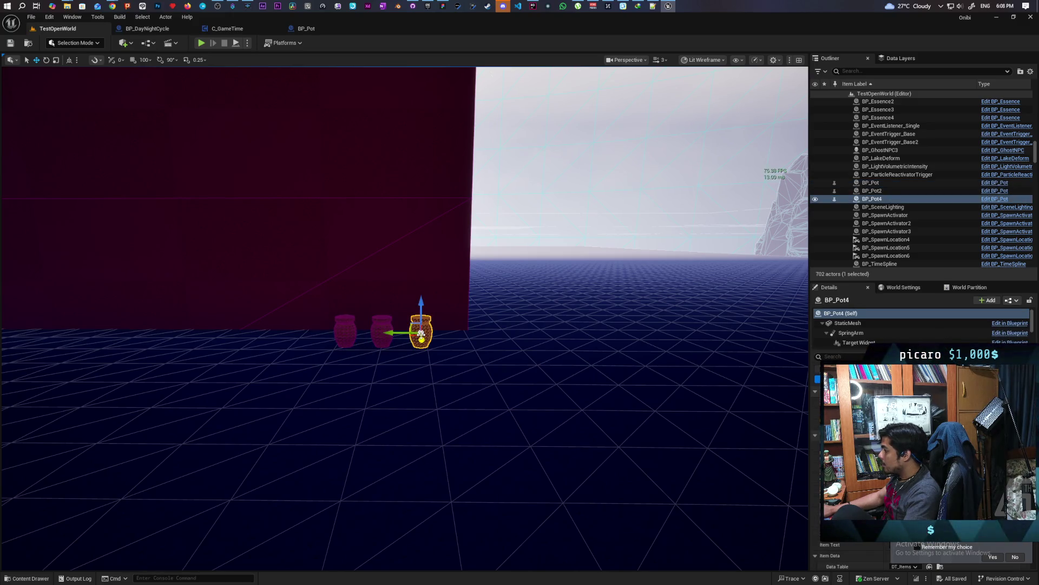
pyautogui.click(348, 331)
pyautogui.click(382, 332)
pyautogui.click(421, 332)
pyautogui.click(355, 329)
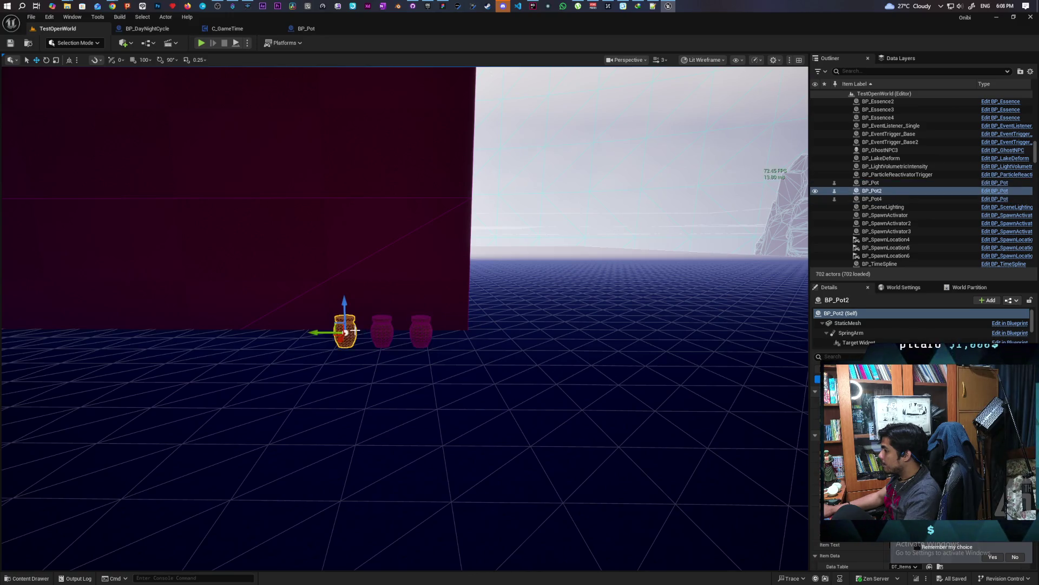
pyautogui.click(319, 29)
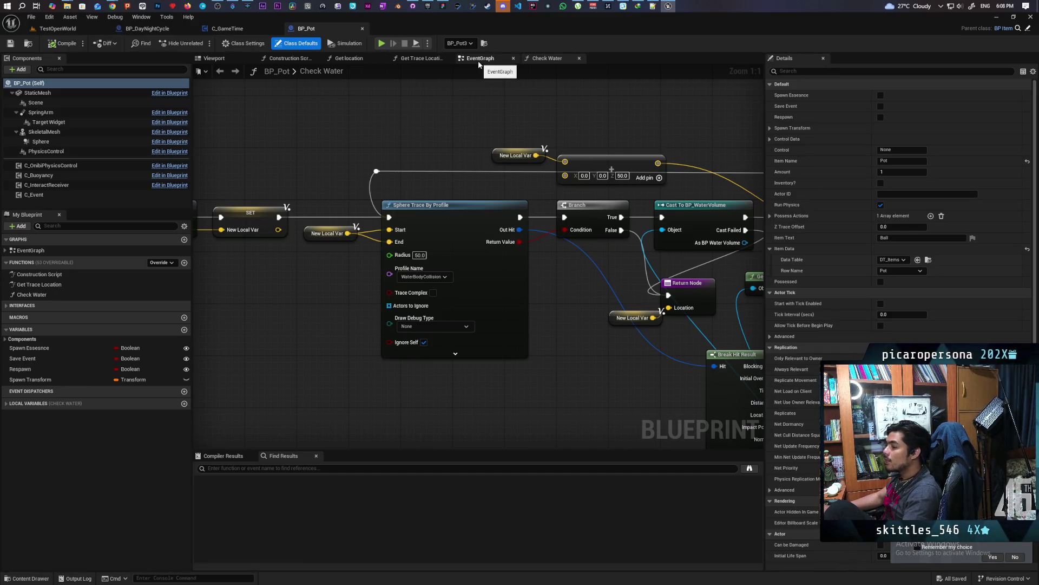
pyautogui.click(306, 59)
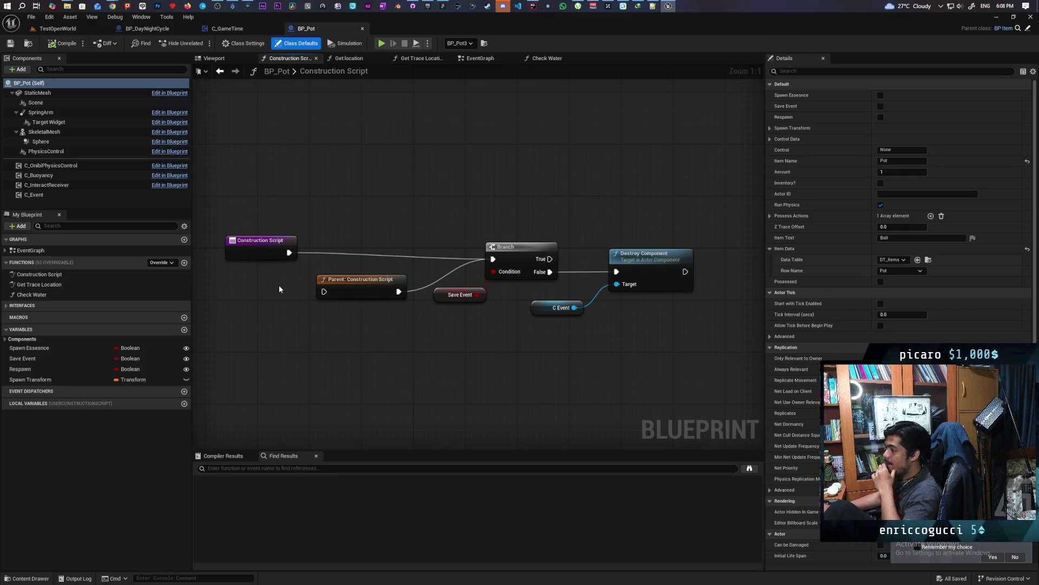
# Open BP_Item's construction script from BP_Pot's Parent: Construction Script node
pyautogui.click(346, 285)
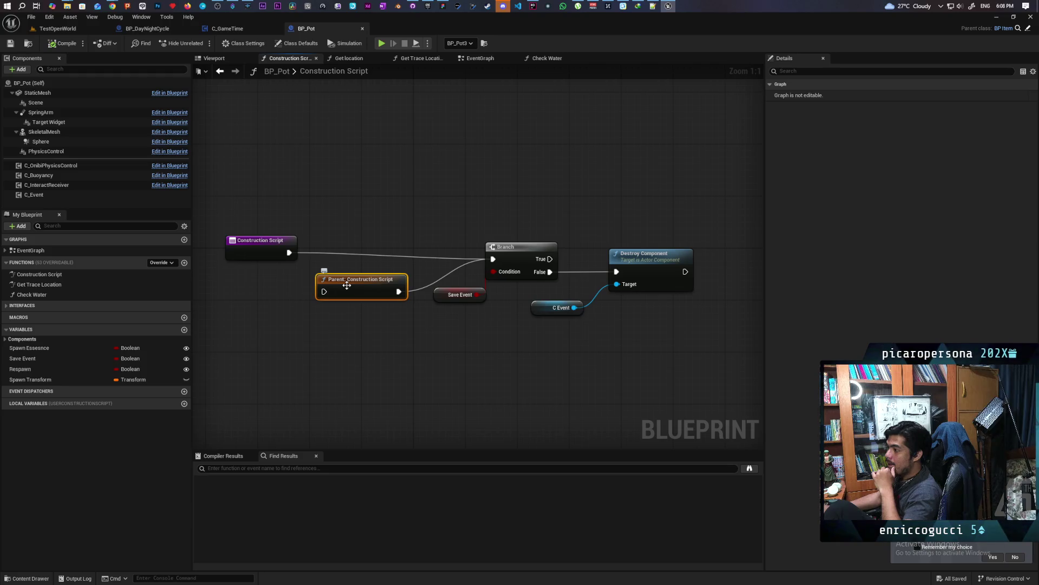
pyautogui.doubleClick(346, 285)
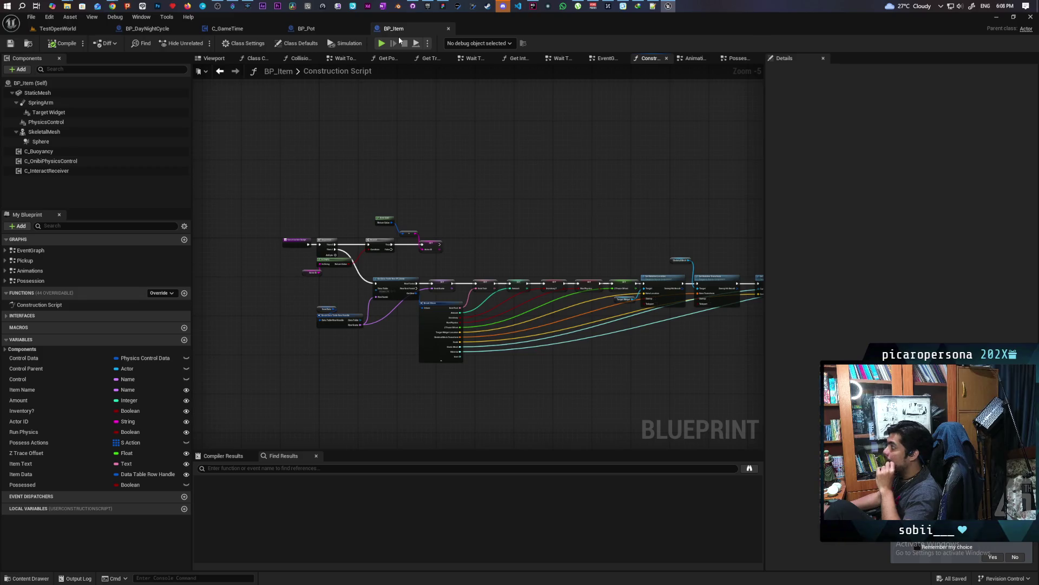
# Select BP_Item's Actor ID, Is Empty, New Guid, Branch and SET nodes to copy into BP_Pot
pyautogui.scroll(4, 345, 274)
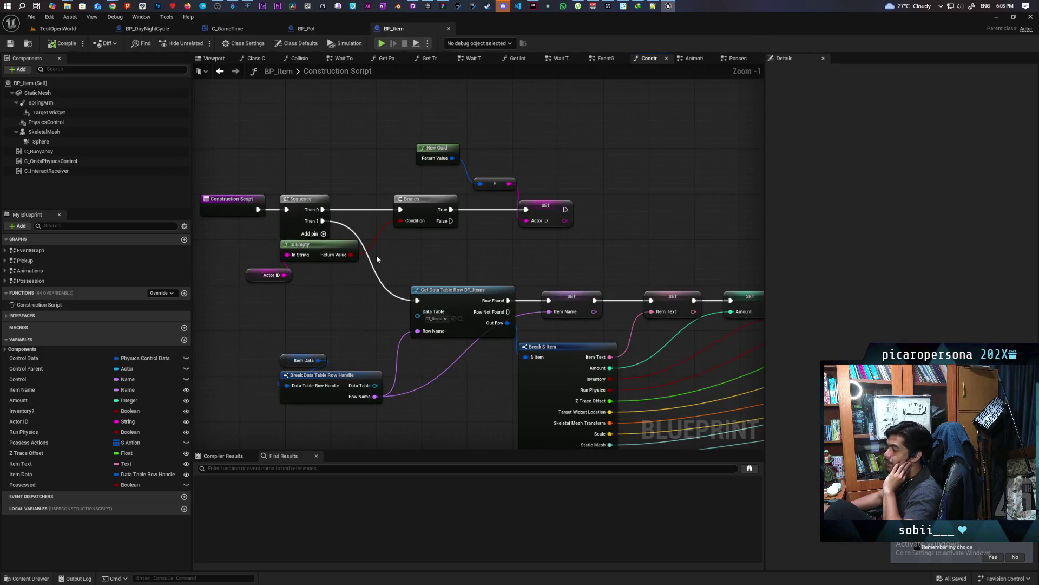
pyautogui.scroll(-1, 378, 260)
pyautogui.moveTo(464, 247)
pyautogui.mouseDown()
pyautogui.moveTo(403, 246)
pyautogui.moveTo(478, 209)
pyautogui.mouseUp()
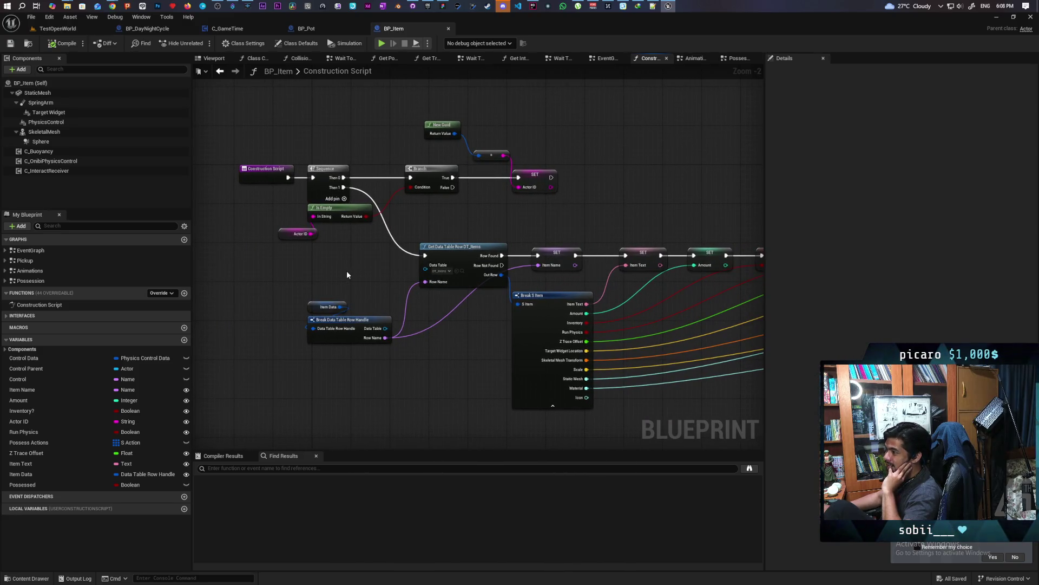
pyautogui.scroll(-3, 355, 276)
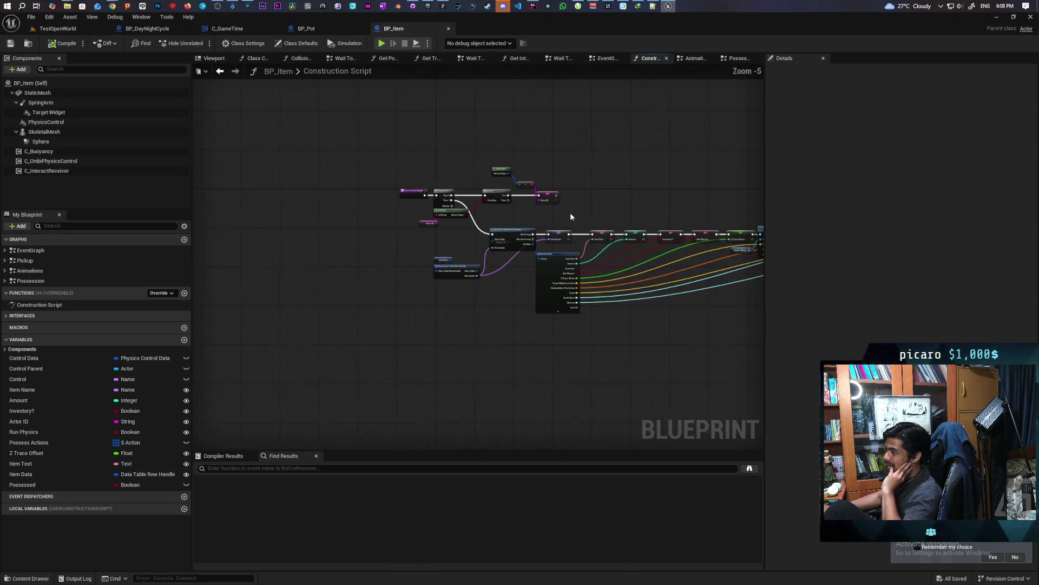
pyautogui.moveTo(360, 236)
pyautogui.mouseDown()
pyautogui.moveTo(525, 226)
pyautogui.moveTo(220, 234)
pyautogui.mouseUp()
pyautogui.scroll(2, 627, 251)
pyautogui.scroll(-3, 650, 260)
pyautogui.moveTo(157, 302); pyautogui.dragTo(557, 302)
pyautogui.scroll(4, 634, 270)
pyautogui.scroll(1, 633, 270)
pyautogui.moveTo(634, 270)
pyautogui.mouseDown()
pyautogui.moveTo(368, 324)
pyautogui.moveTo(456, 334)
pyautogui.mouseUp()
pyautogui.moveTo(348, 353); pyautogui.dragTo(393, 303)
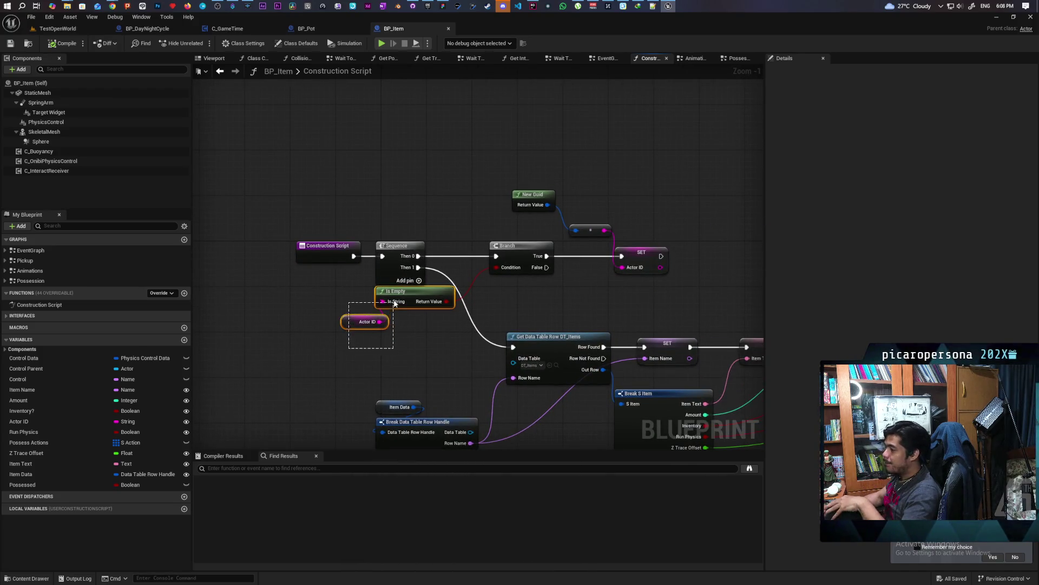
pyautogui.moveTo(659, 220); pyautogui.dragTo(515, 291)
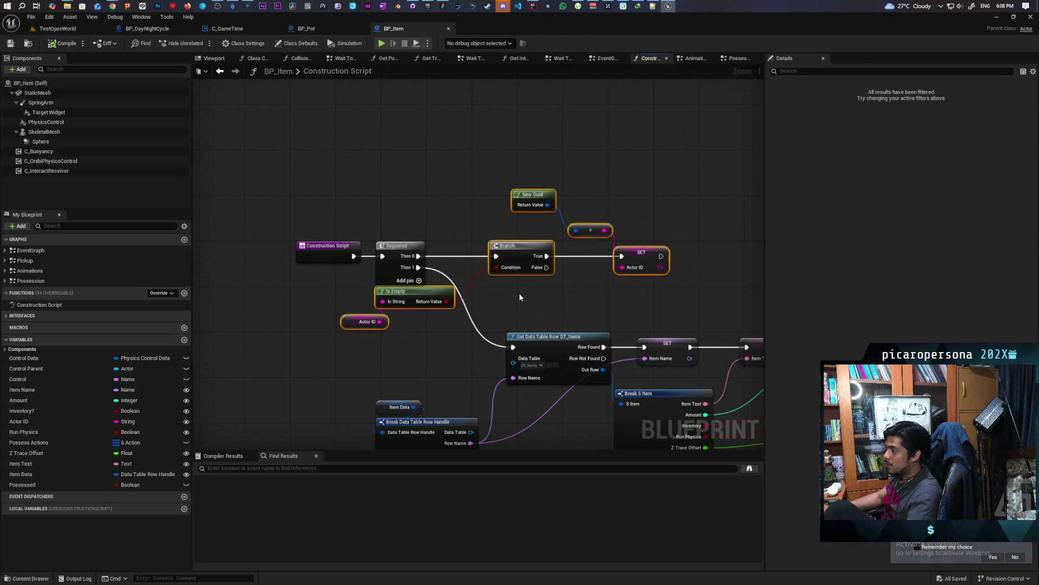
pyautogui.click(310, 30)
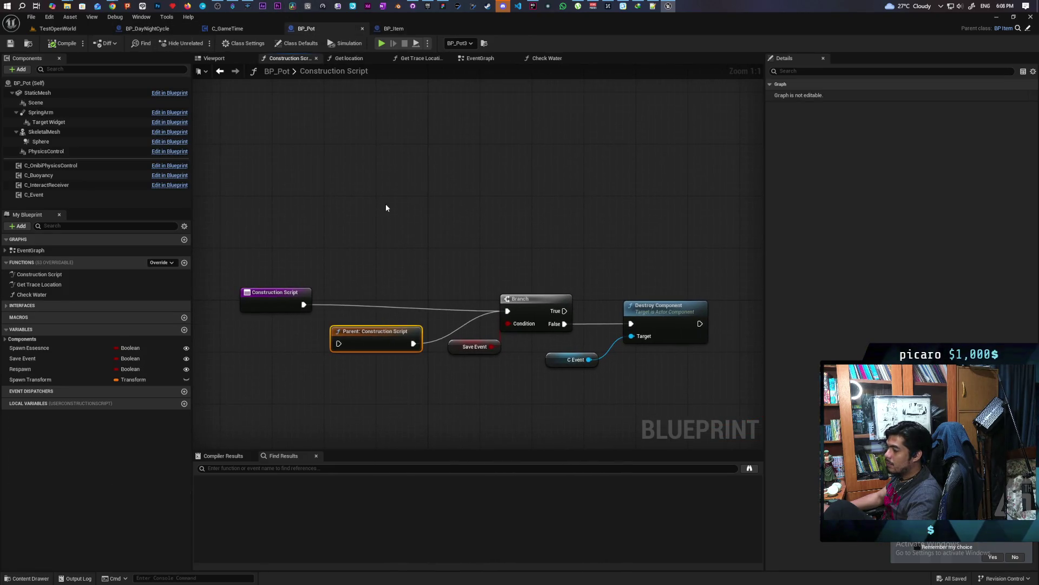
# Paste the Actor ID nodes into BP_Pot, drive both Branches from a new Sequence node, and compile
pyautogui.hotkey('ctrl', 'v')
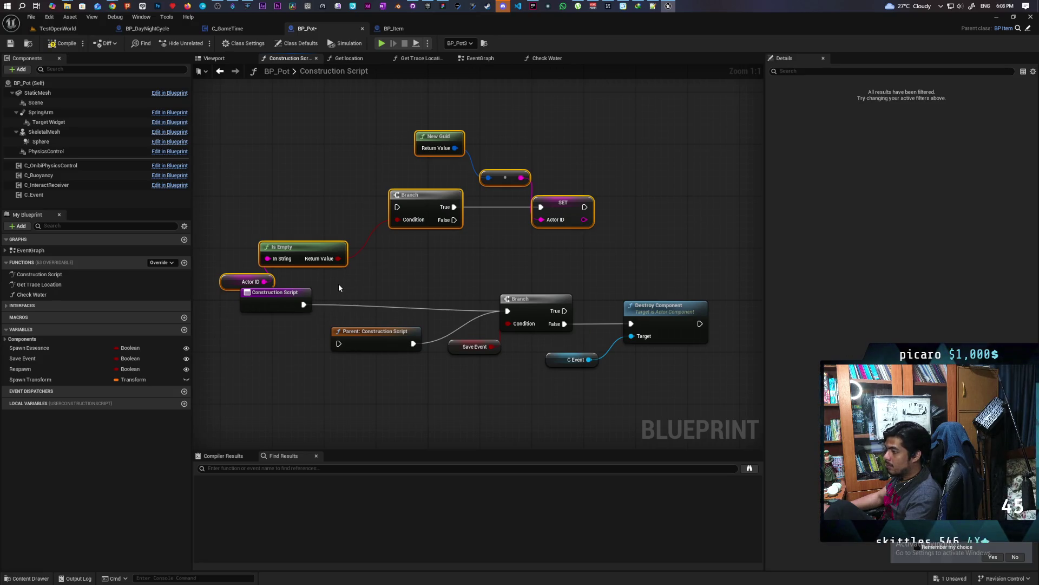
pyautogui.click(340, 287)
pyautogui.moveTo(386, 301); pyautogui.dragTo(398, 209)
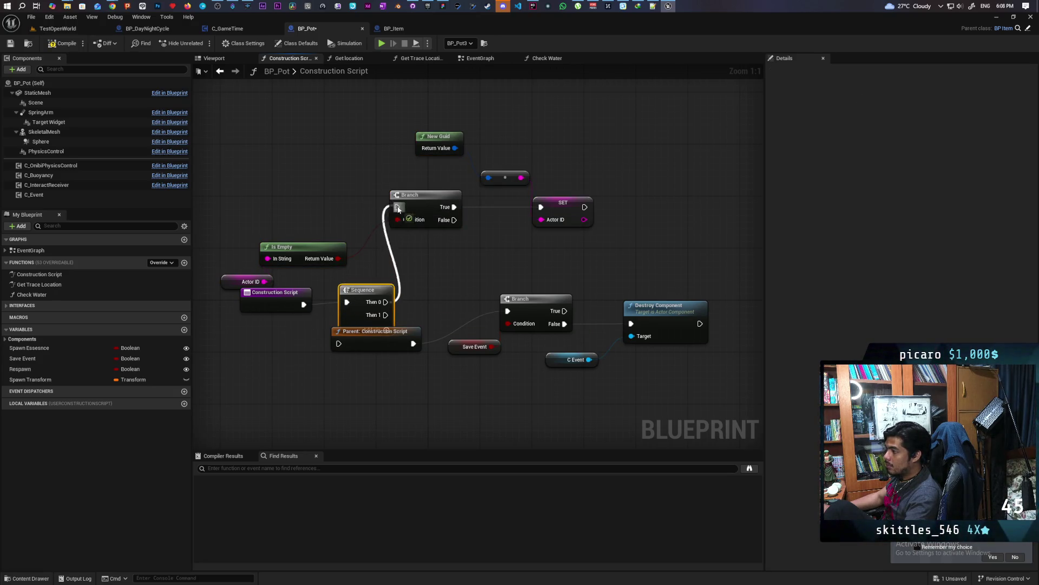
pyautogui.moveTo(385, 315); pyautogui.dragTo(507, 311)
pyautogui.moveTo(403, 338); pyautogui.dragTo(397, 364)
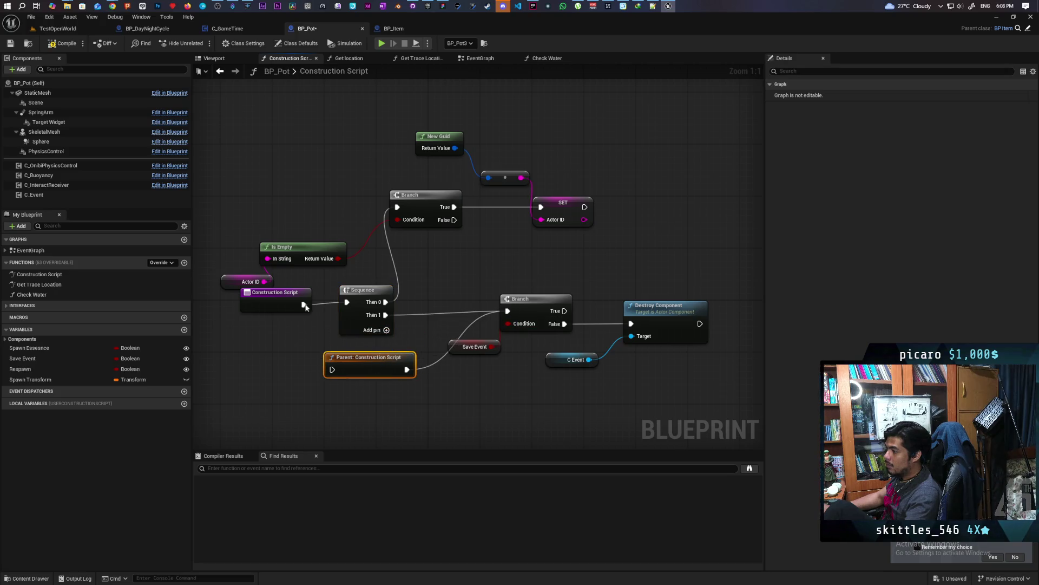
pyautogui.click(60, 45)
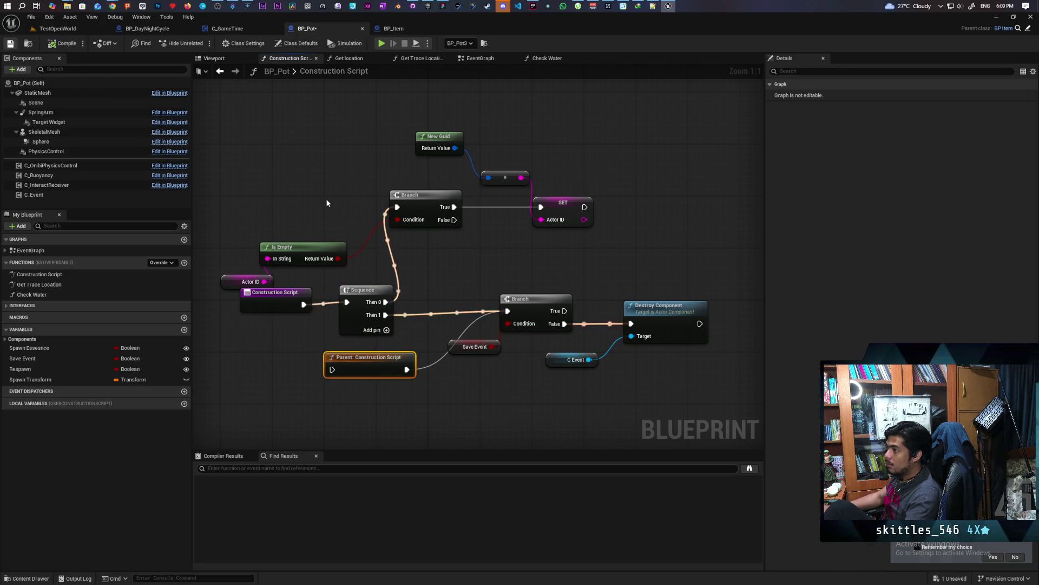
# Tidy the Sequence and Actor ID node positions, then return to the TestOpenWorld level
pyautogui.moveTo(361, 319); pyautogui.dragTo(349, 323)
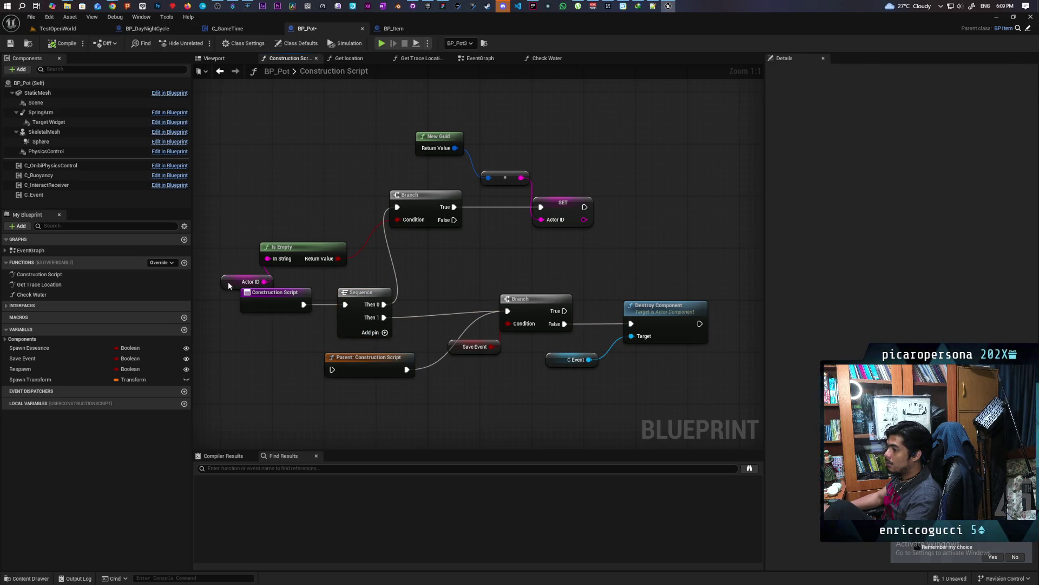
pyautogui.moveTo(229, 286); pyautogui.dragTo(186, 242)
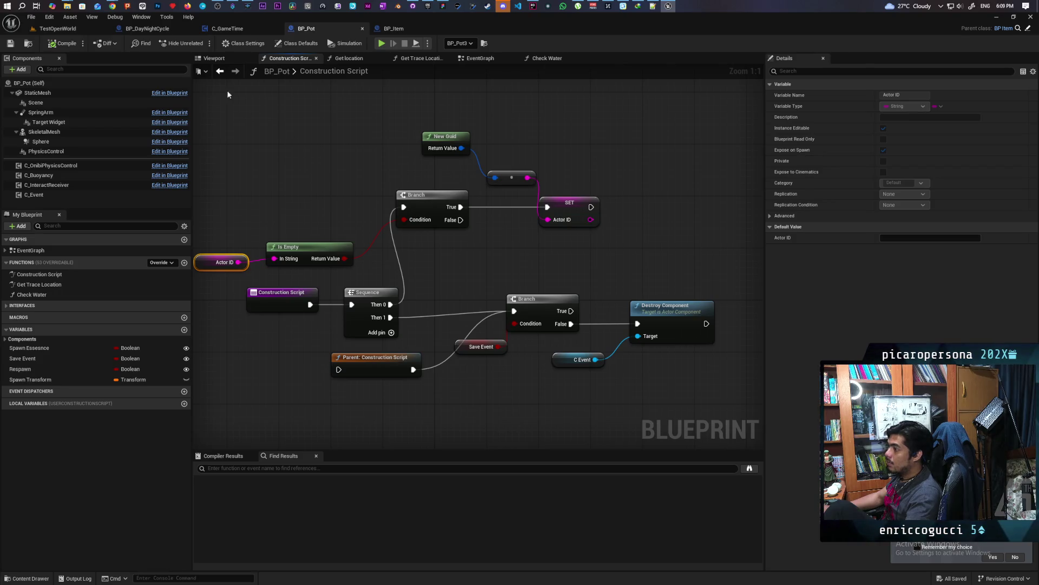
pyautogui.click(57, 28)
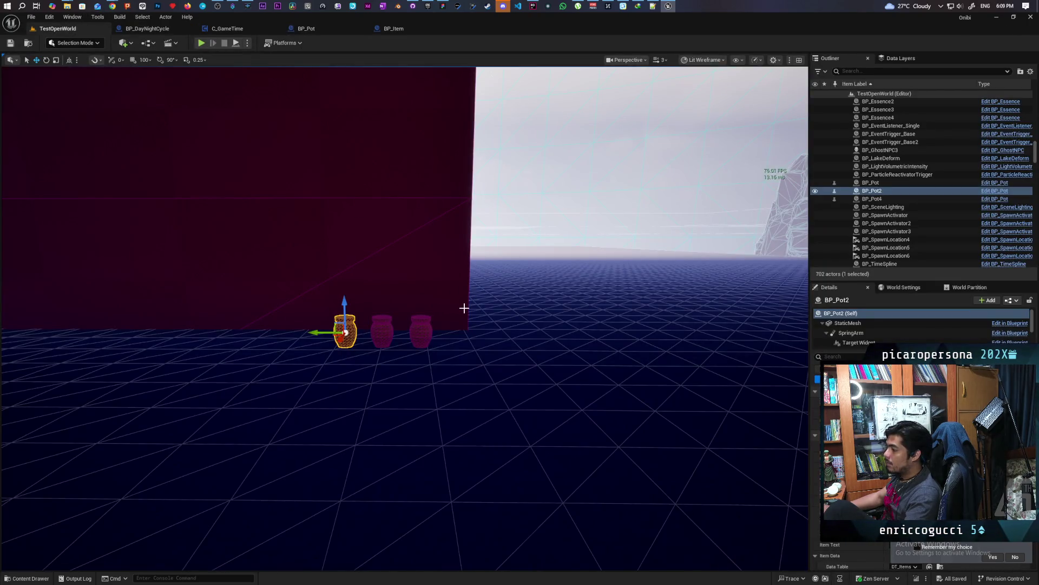
# Inspect the middle and right pots, then bring up BP_Item's C_OnibiPhysicsControl component options
pyautogui.click(380, 334)
pyautogui.click(417, 335)
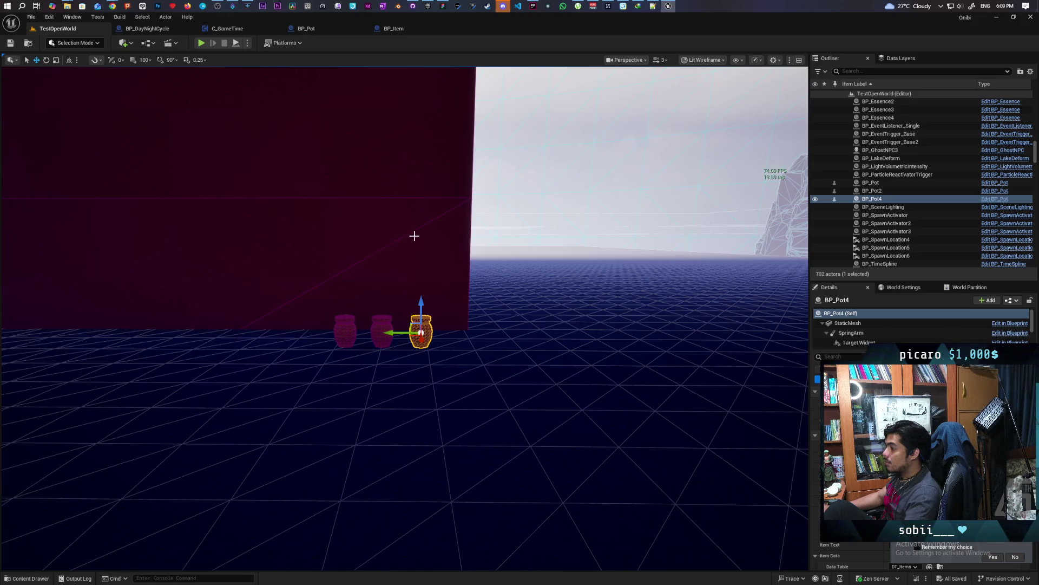
pyautogui.click(401, 28)
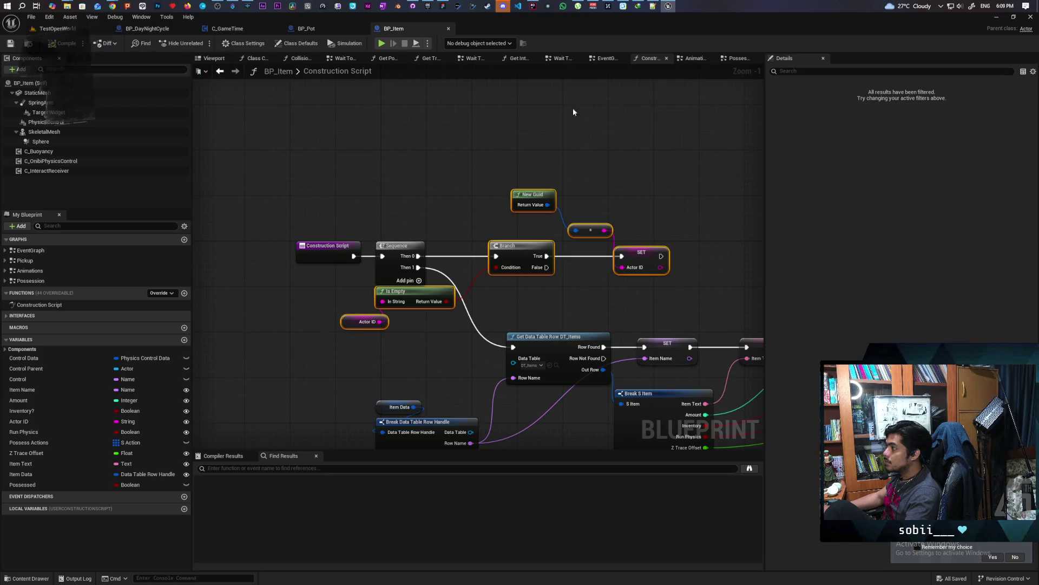
pyautogui.rightClick(61, 162)
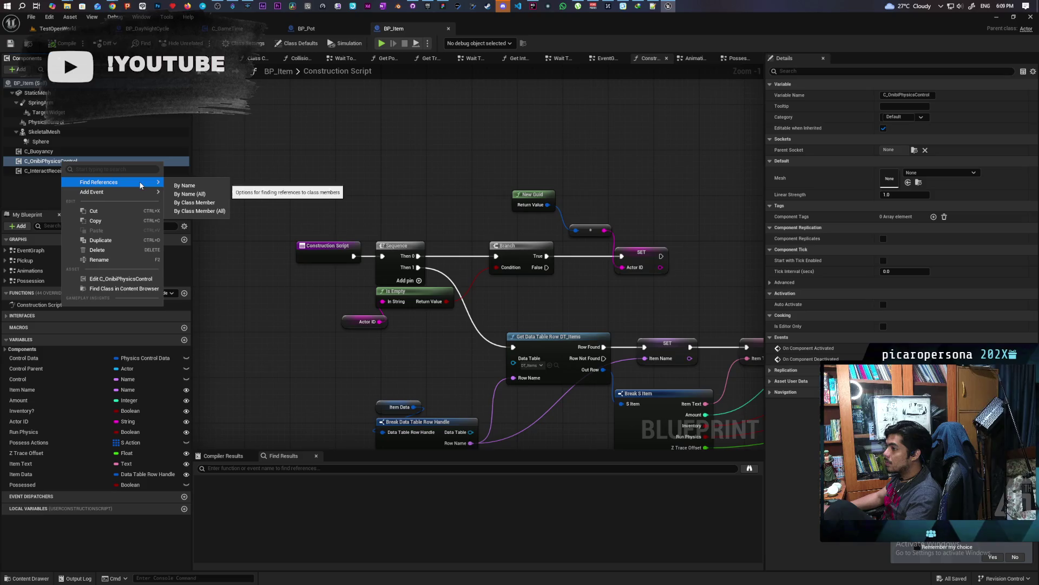
# Find C_OnibiPhysicsControl's references and delete its Set Control Target nodes in the Possession graph, then save
pyautogui.moveTo(109, 182)
pyautogui.click(195, 193)
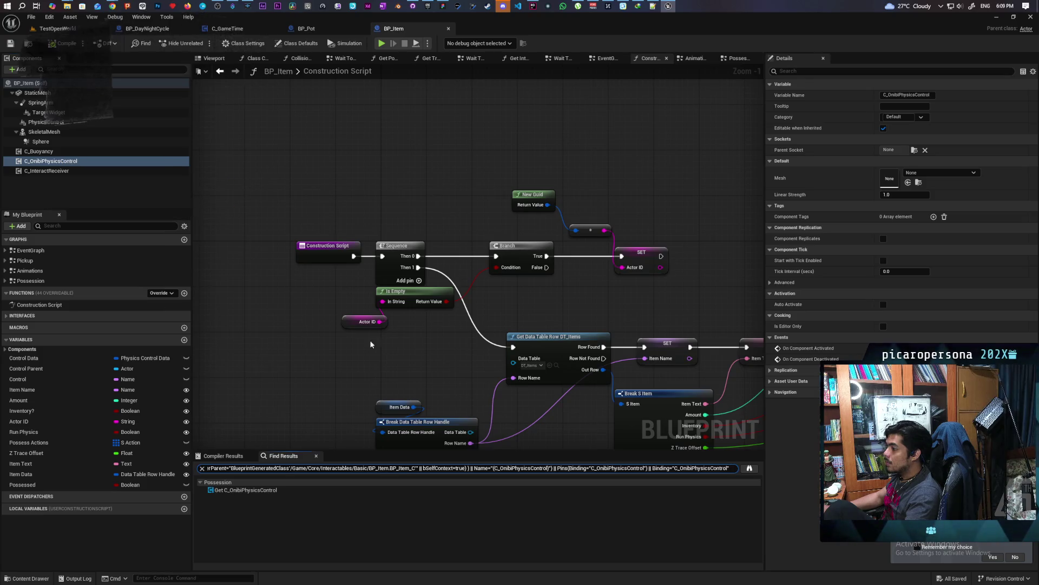
pyautogui.click(231, 490)
pyautogui.doubleClick(231, 489)
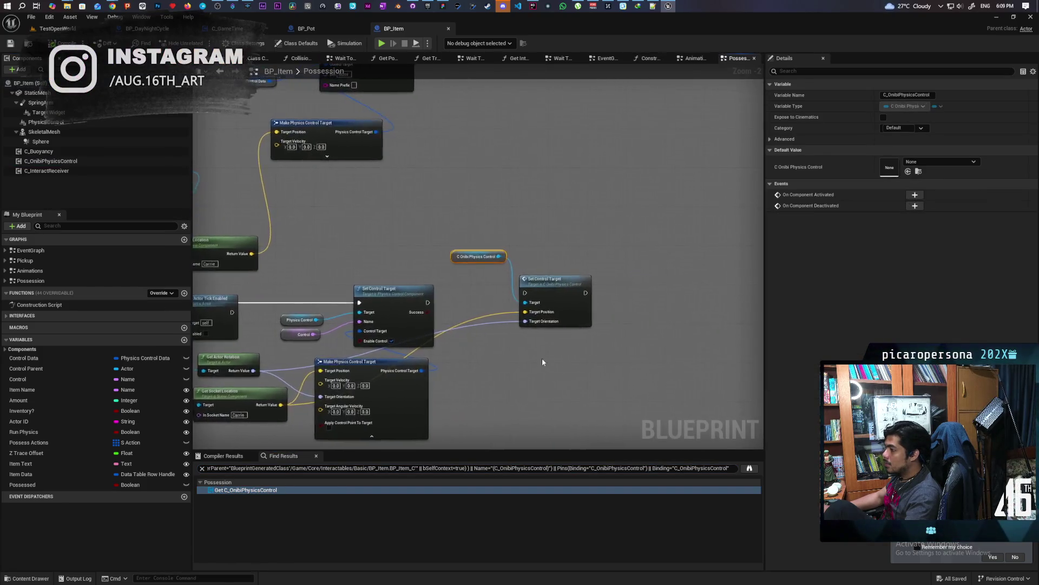
pyautogui.moveTo(614, 187); pyautogui.dragTo(515, 320)
pyautogui.press('Delete')
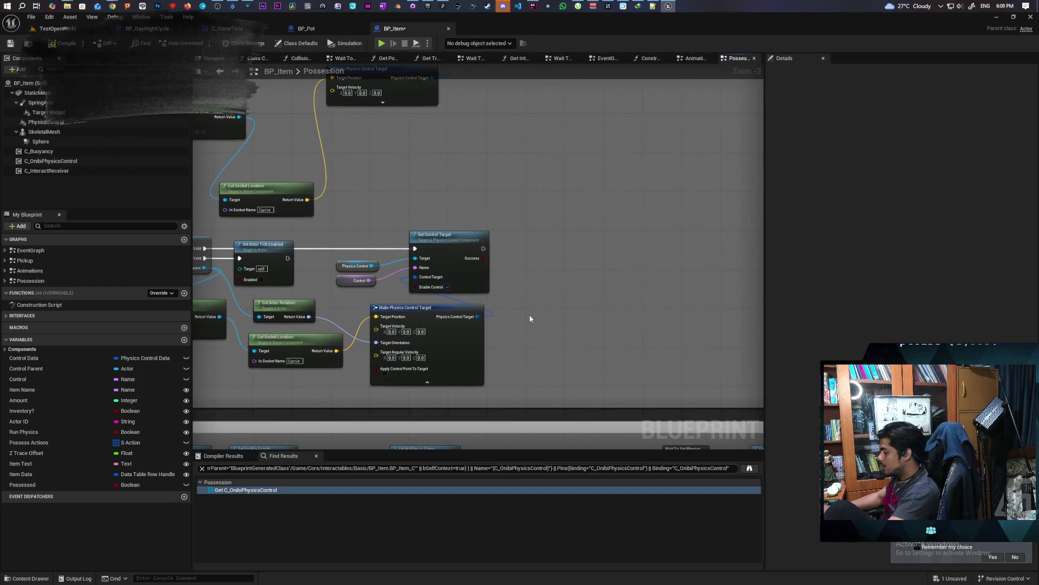
pyautogui.hotkey('ctrl', 's')
# Delete the C_OnibiPhysicsControl component from BP_Item and save all blueprints
pyautogui.click(65, 162)
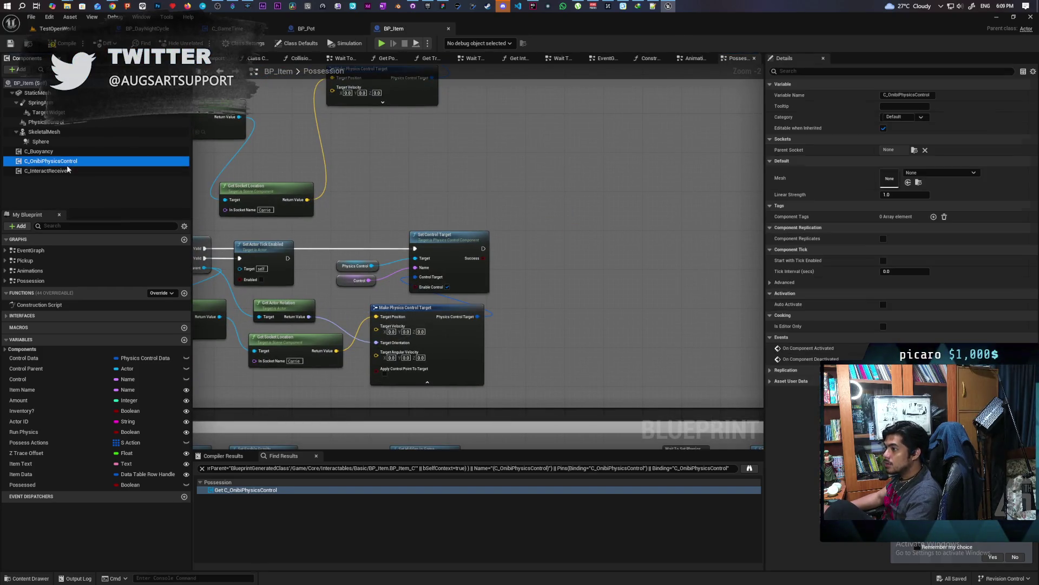
pyautogui.press('Delete')
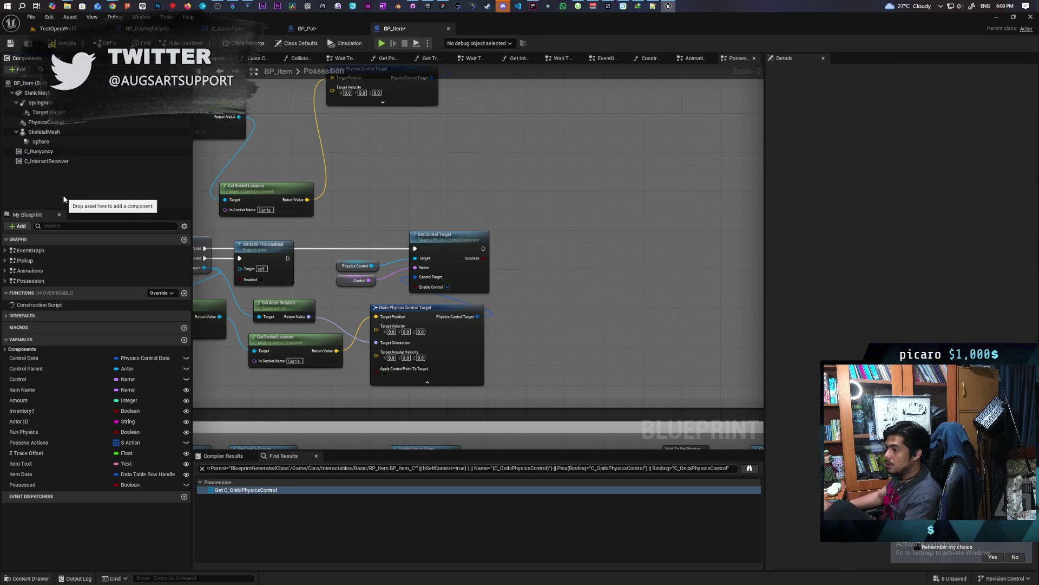
pyautogui.hotkey('ctrl', 'shift', 's')
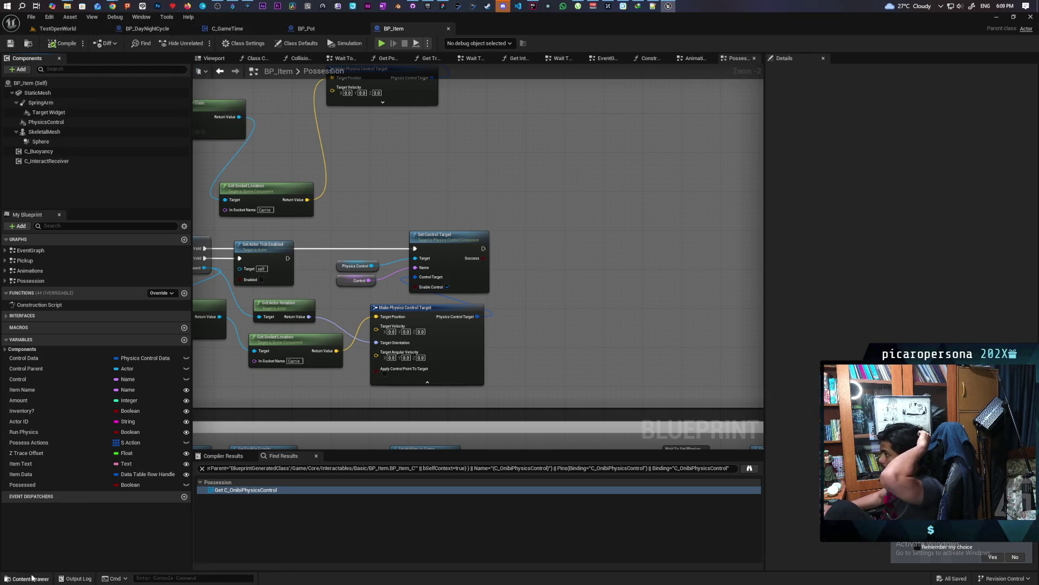
# Locate the C_OnibiPhysicsControl asset in Core > Possession and start deleting it
pyautogui.click(24, 578)
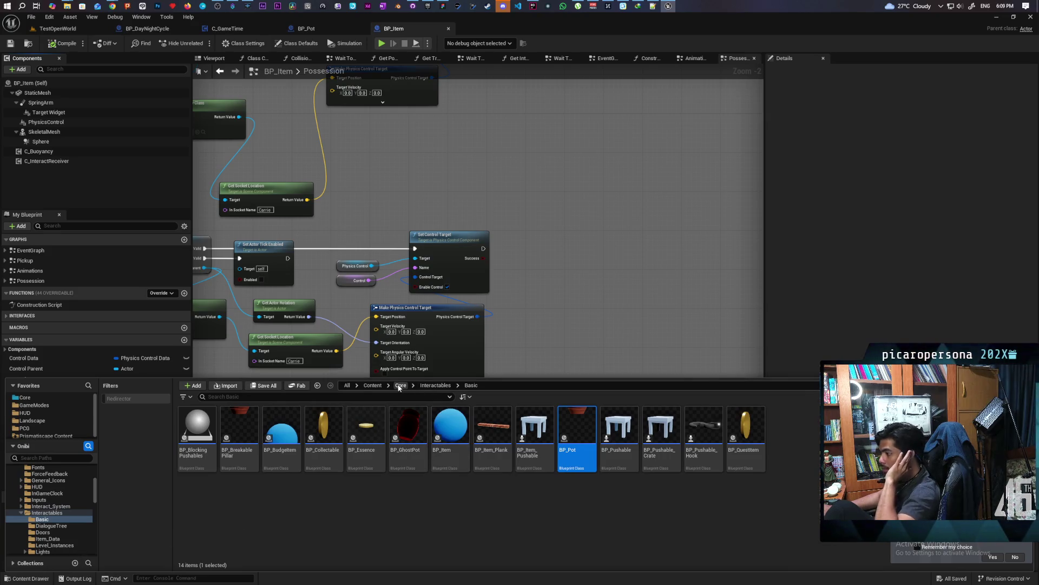
pyautogui.click(400, 385)
pyautogui.write('physics')
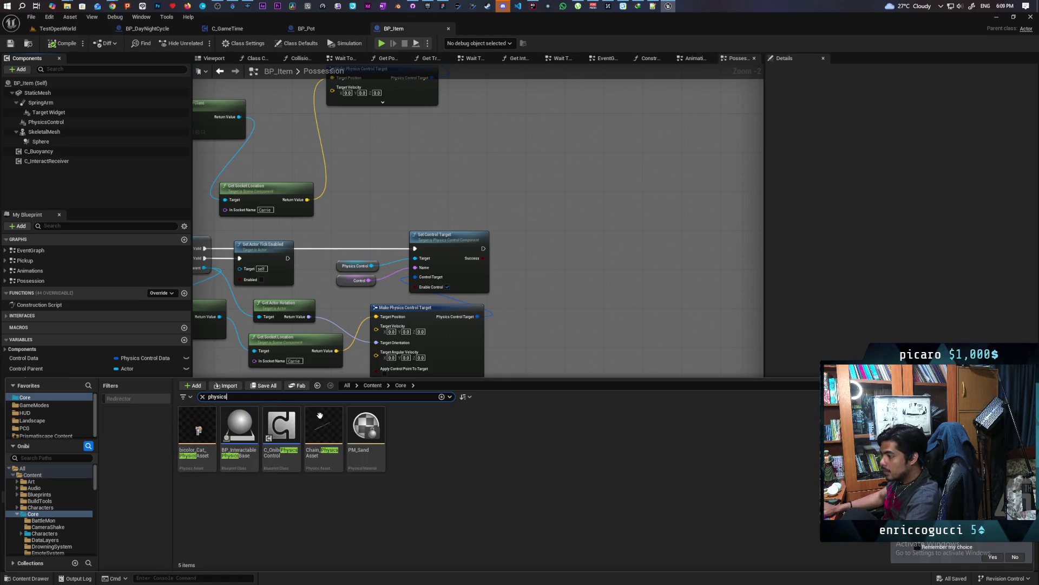
pyautogui.click(281, 428)
pyautogui.hotkey('ctrl', 'b')
pyautogui.click(359, 509)
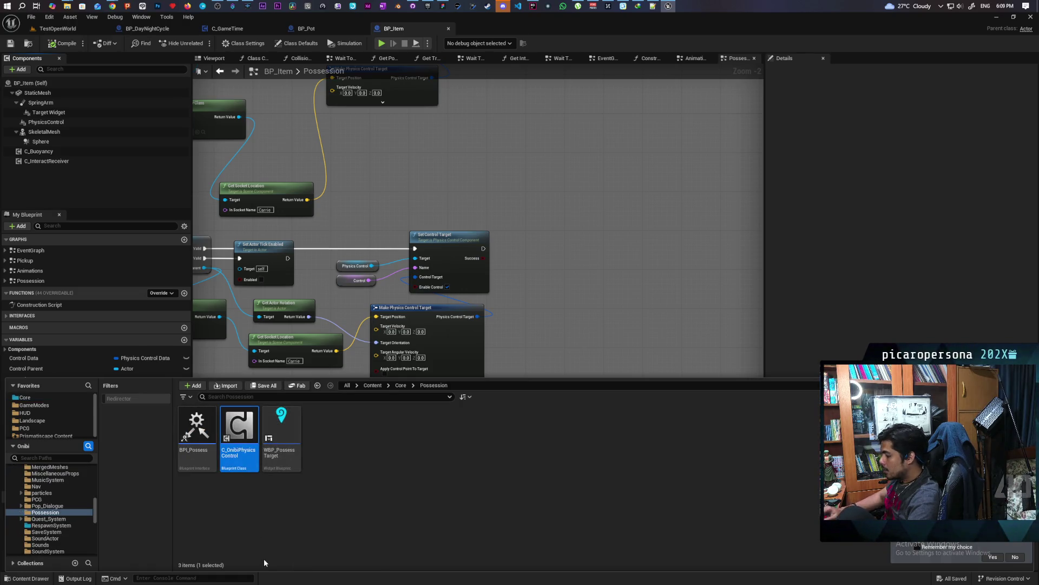
pyautogui.press('Delete')
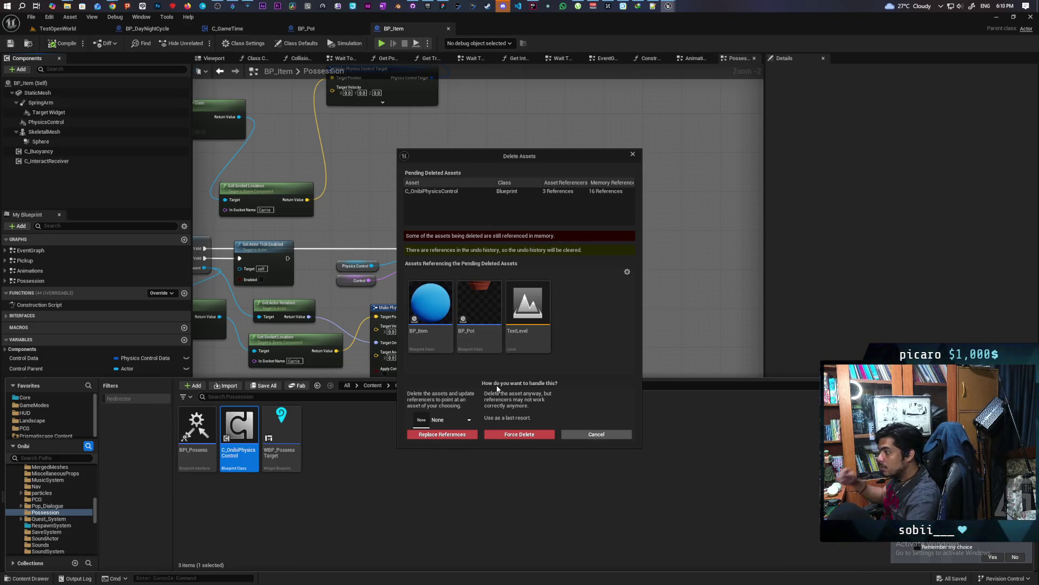
# Cancel the Delete Assets dialog twice while checking BP_Pot's use of the physics control asset
pyautogui.moveTo(483, 318)
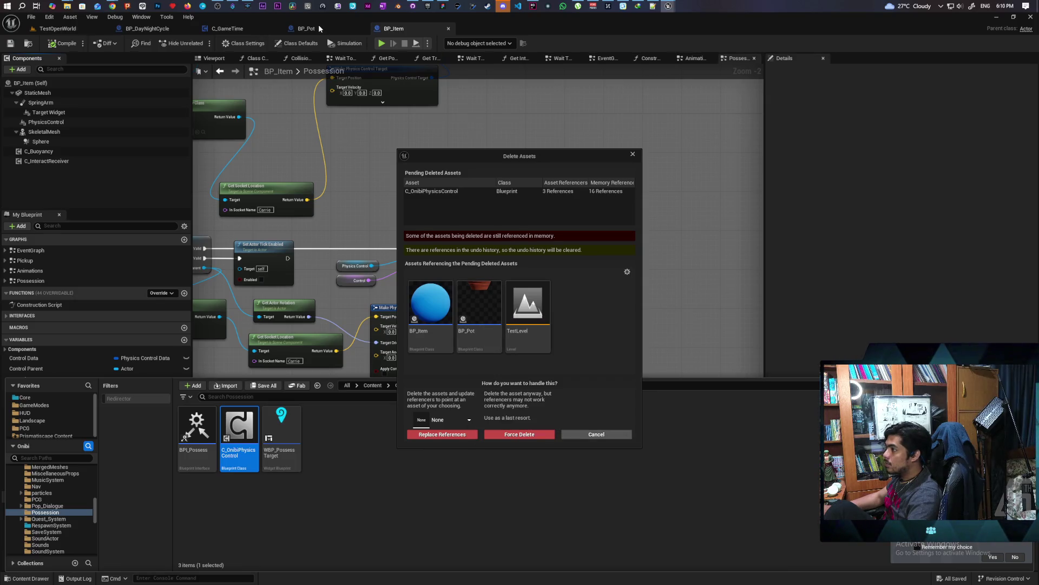
pyautogui.click(595, 435)
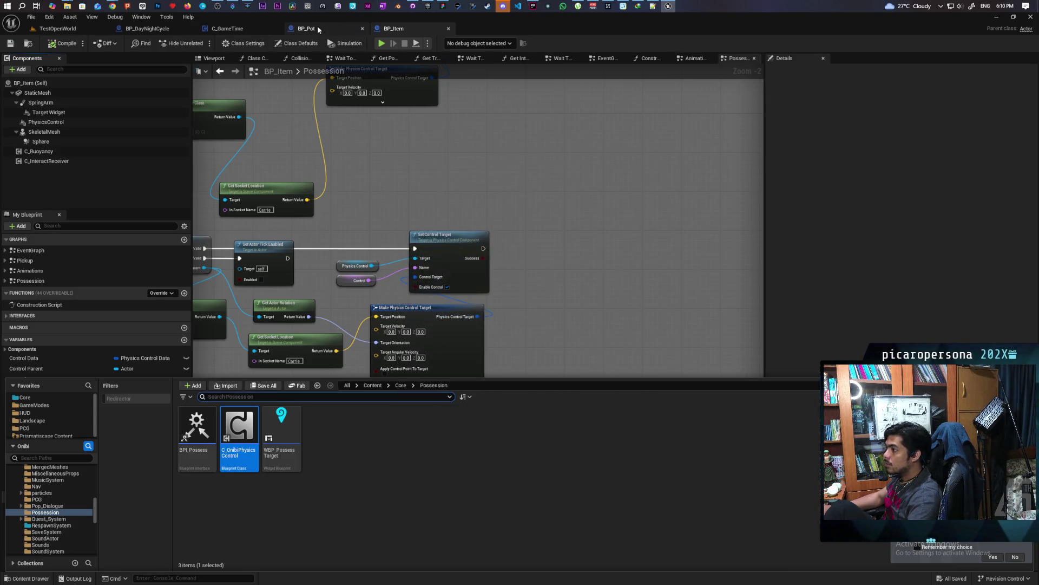
pyautogui.click(314, 30)
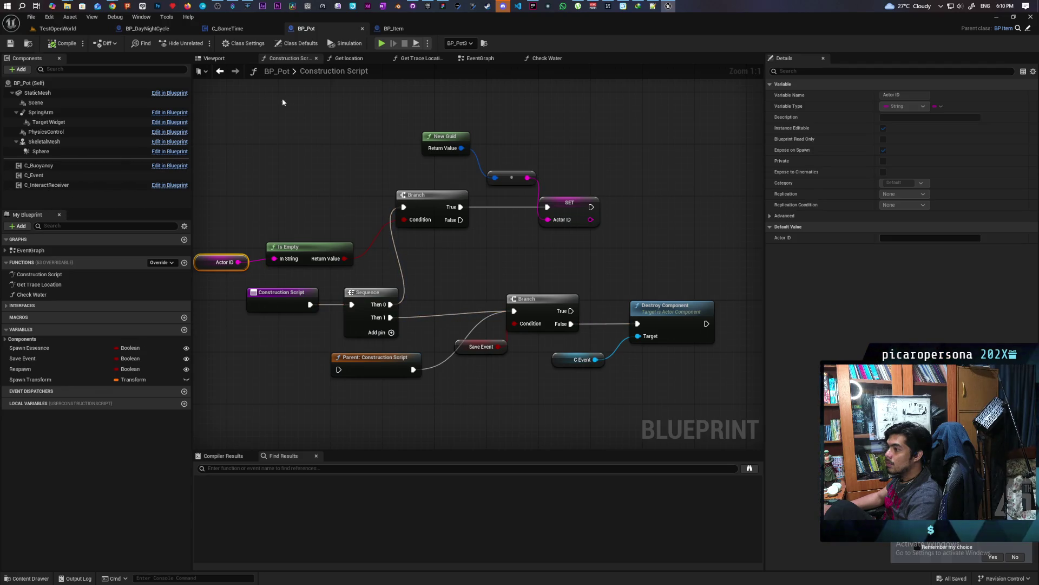
pyautogui.click(28, 578)
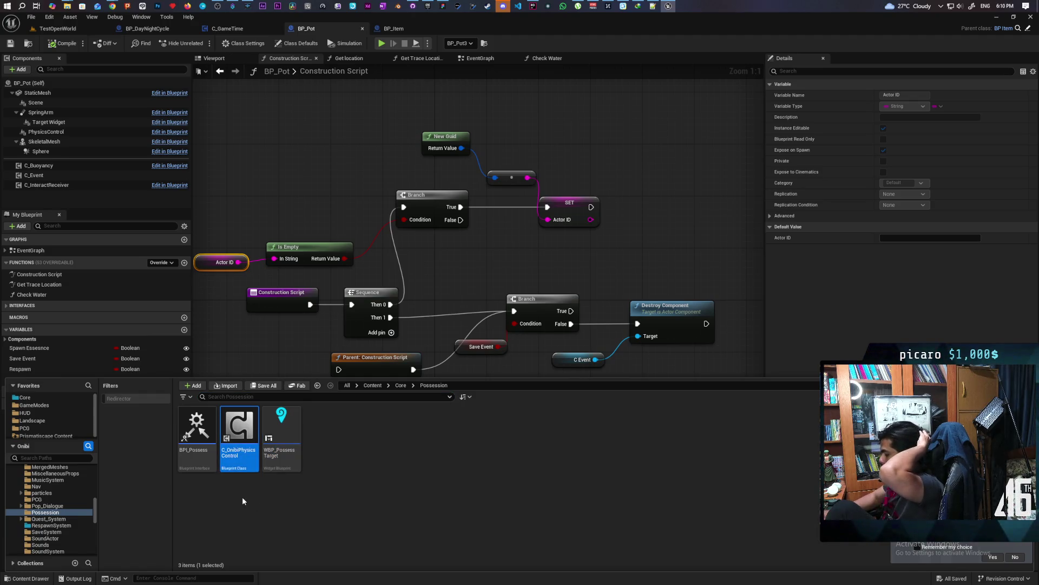
pyautogui.press('Delete')
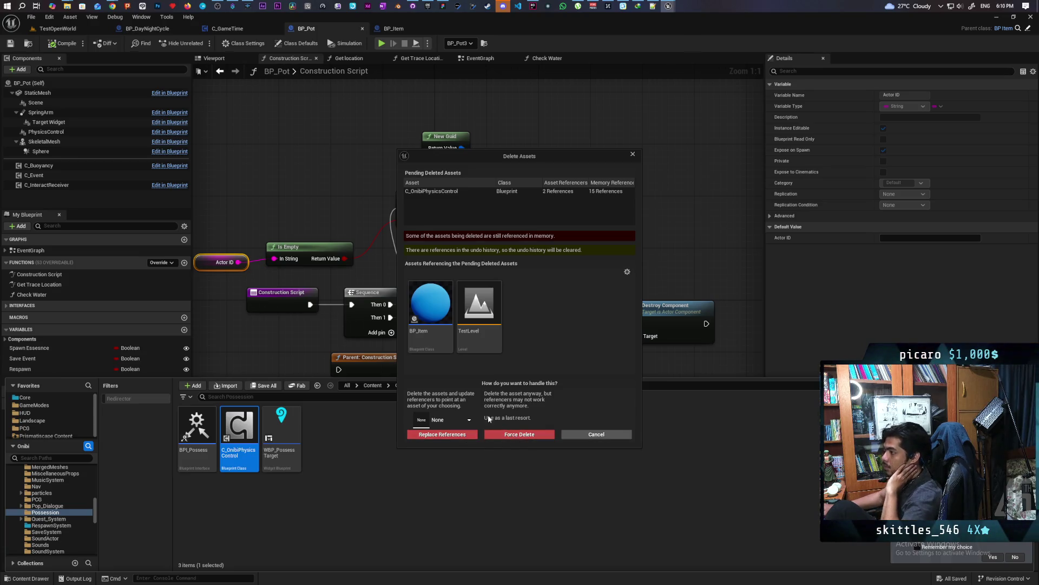
pyautogui.click(597, 434)
# Force delete C_OnibiPhysicsControl from the content browser despite its remaining references
pyautogui.click(394, 28)
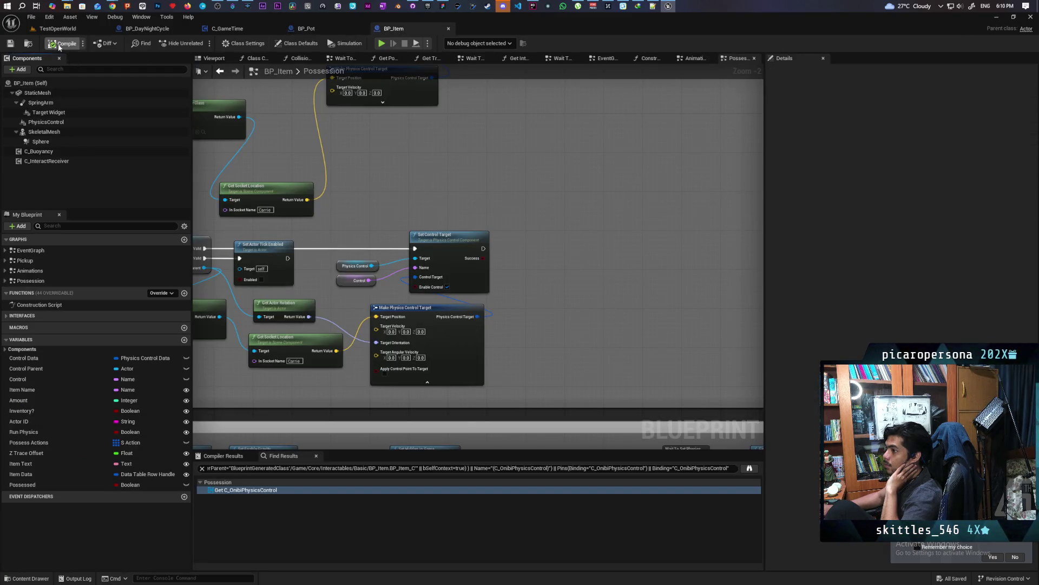
pyautogui.click(27, 578)
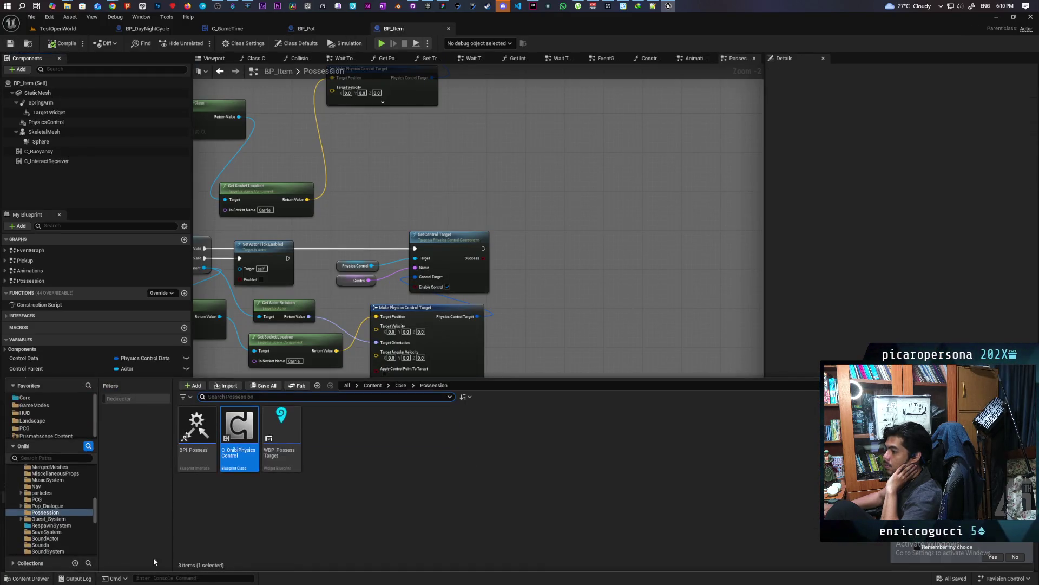
pyautogui.click(248, 440)
pyautogui.press('Delete')
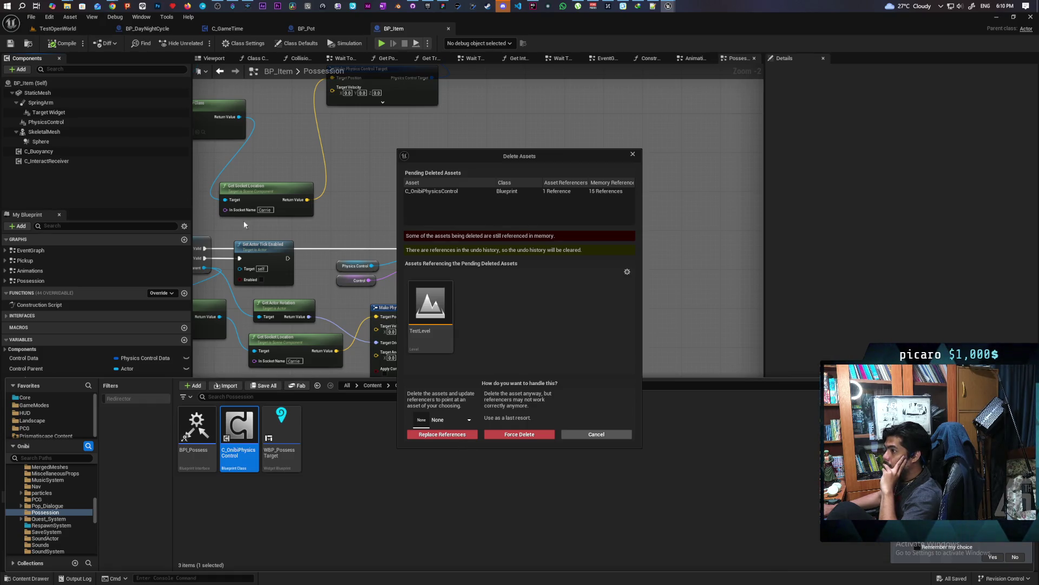
pyautogui.click(520, 434)
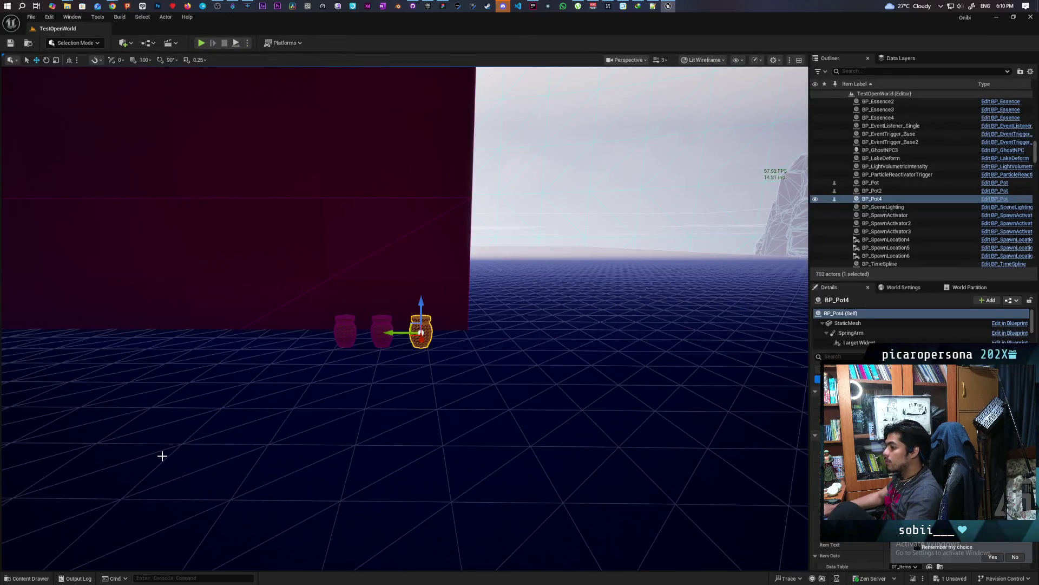
# Confirm the Possession folder no longer holds the asset, fly down the corridor, then start Play In Editor
pyautogui.click(30, 578)
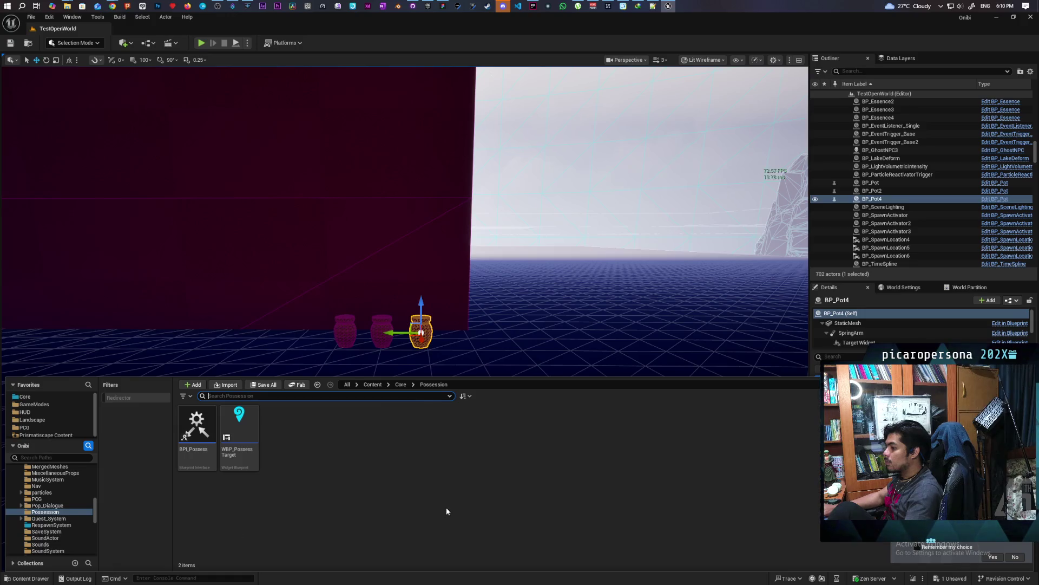
pyautogui.moveTo(547, 297)
pyautogui.mouseDown()
pyautogui.moveTo(801, 304)
pyautogui.moveTo(655, 302)
pyautogui.mouseUp()
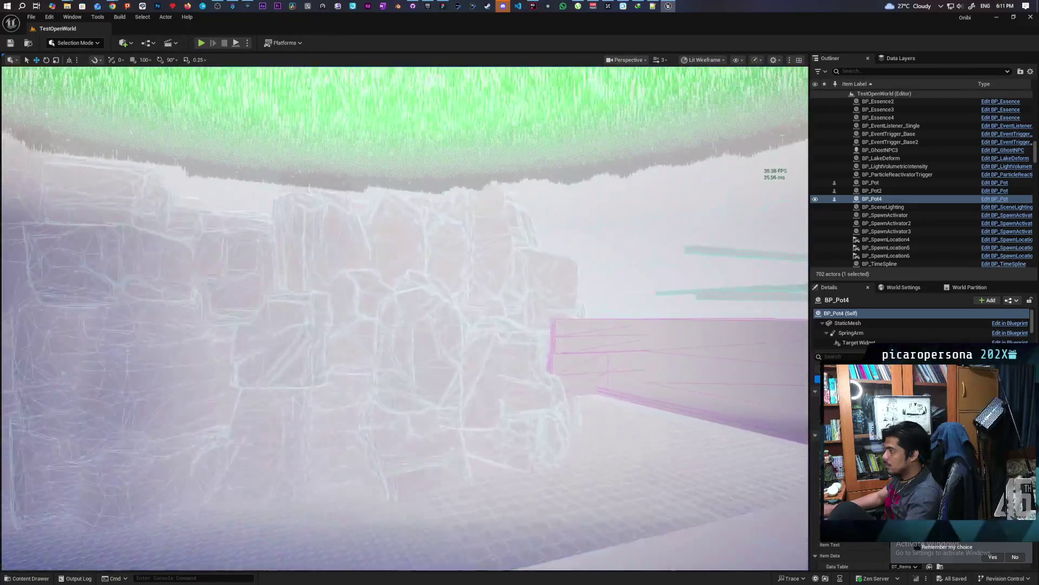
pyautogui.moveTo(655, 302); pyautogui.dragTo(444, 301)
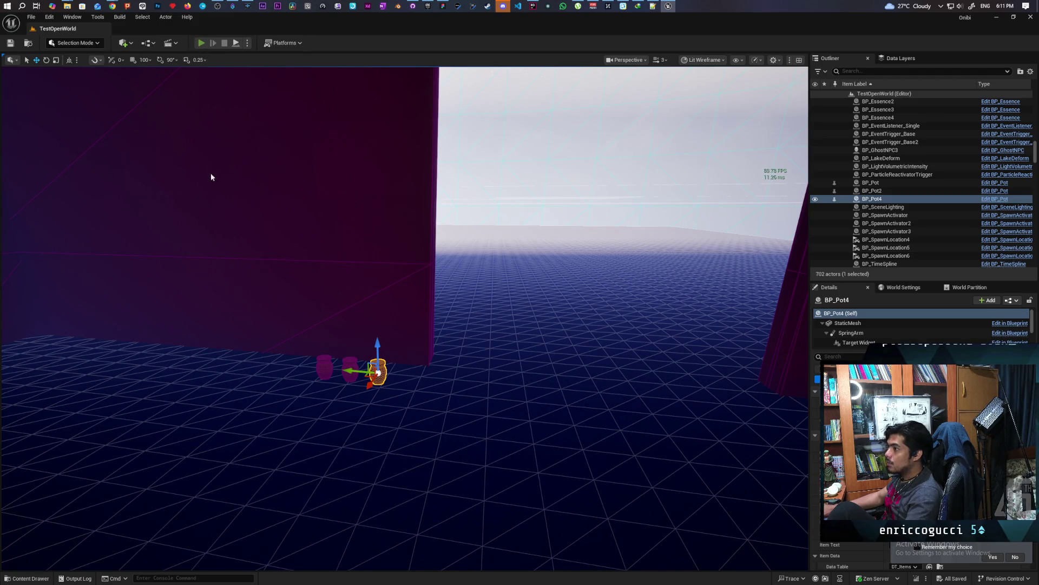
pyautogui.hotkey('alt', 'p')
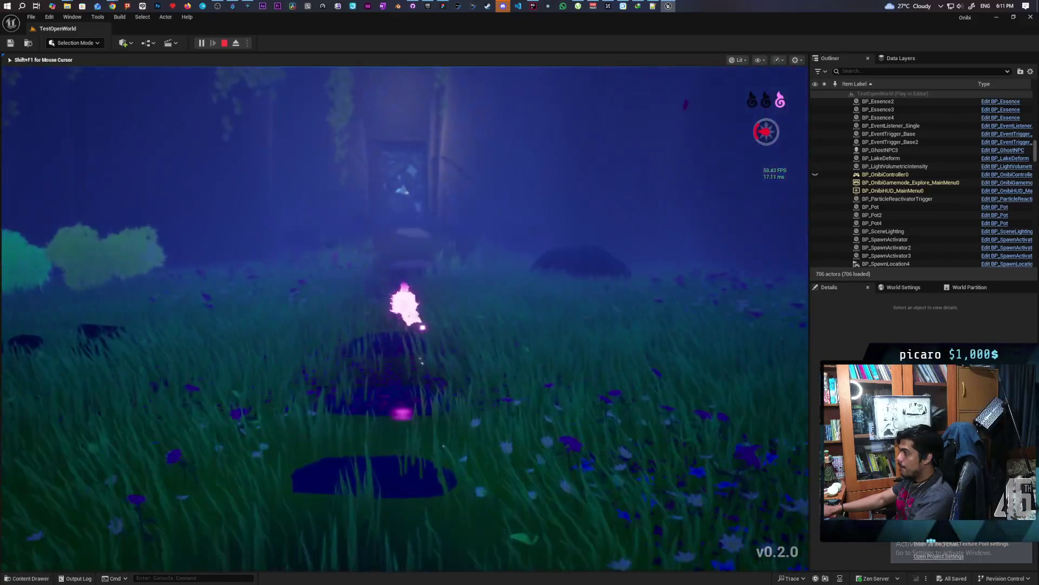
# With the stat unit display on, steer the wisp through the doorway, up the stairs, into the dark room
pyautogui.press('w')
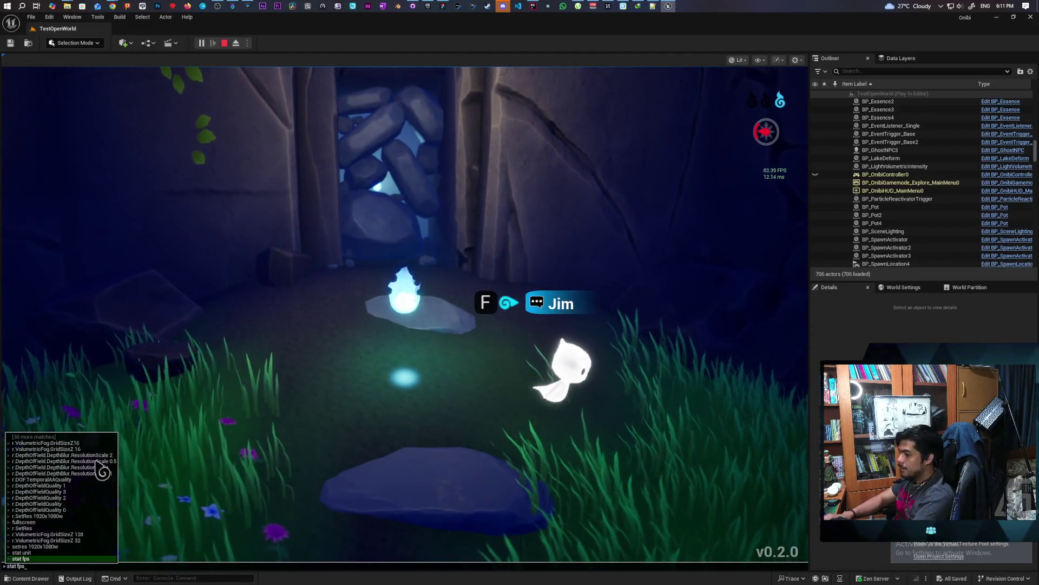
pyautogui.press('Return')
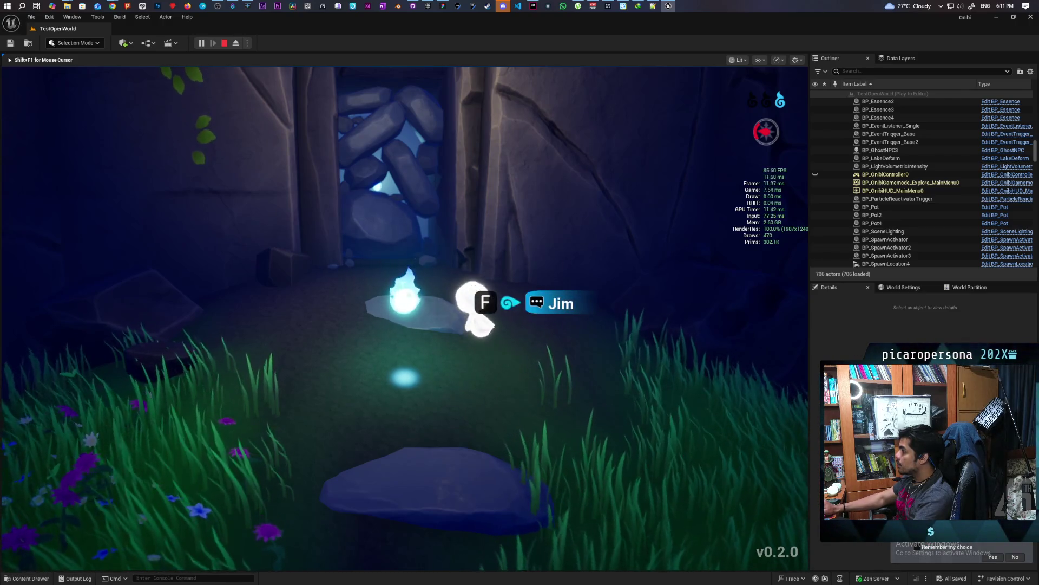
pyautogui.press('w')
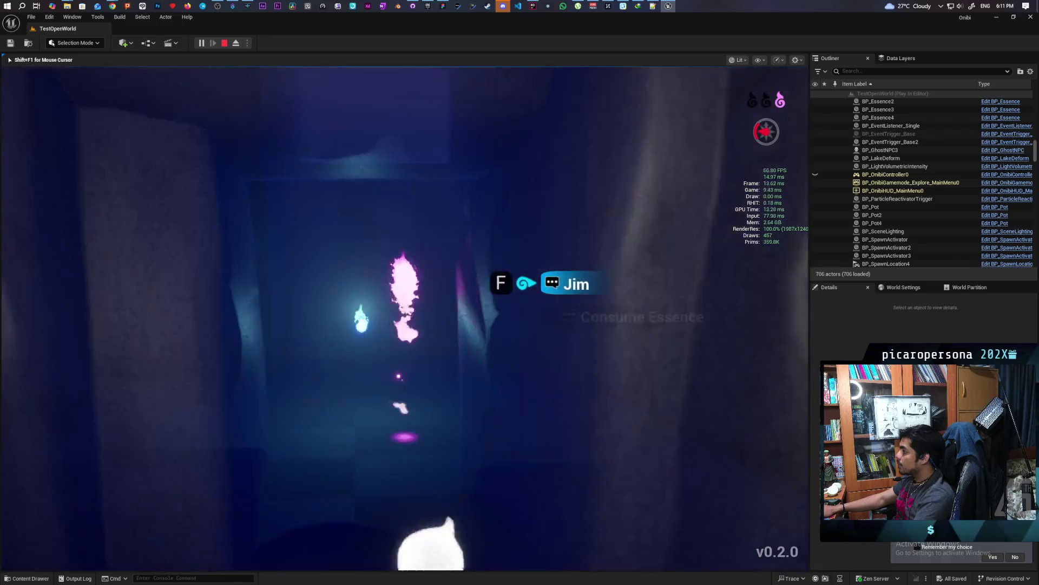
pyautogui.press('w')
pyautogui.press('w')
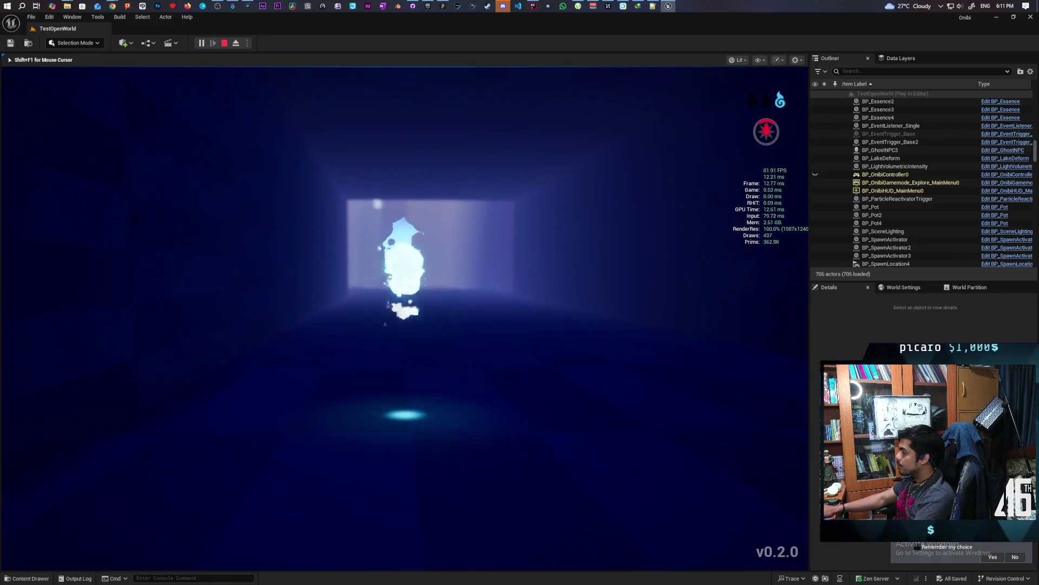
pyautogui.press('w')
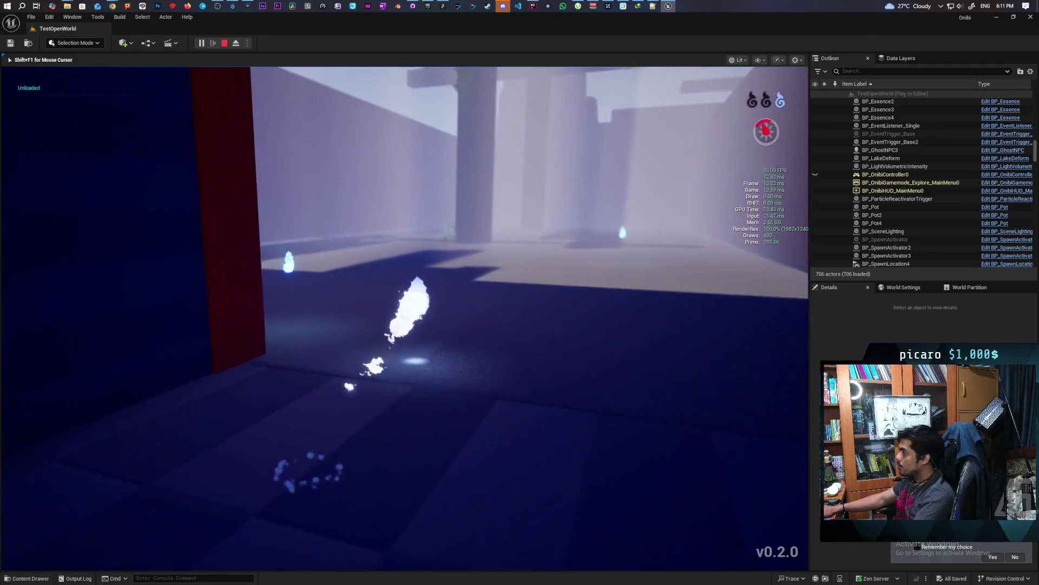
pyautogui.press('w')
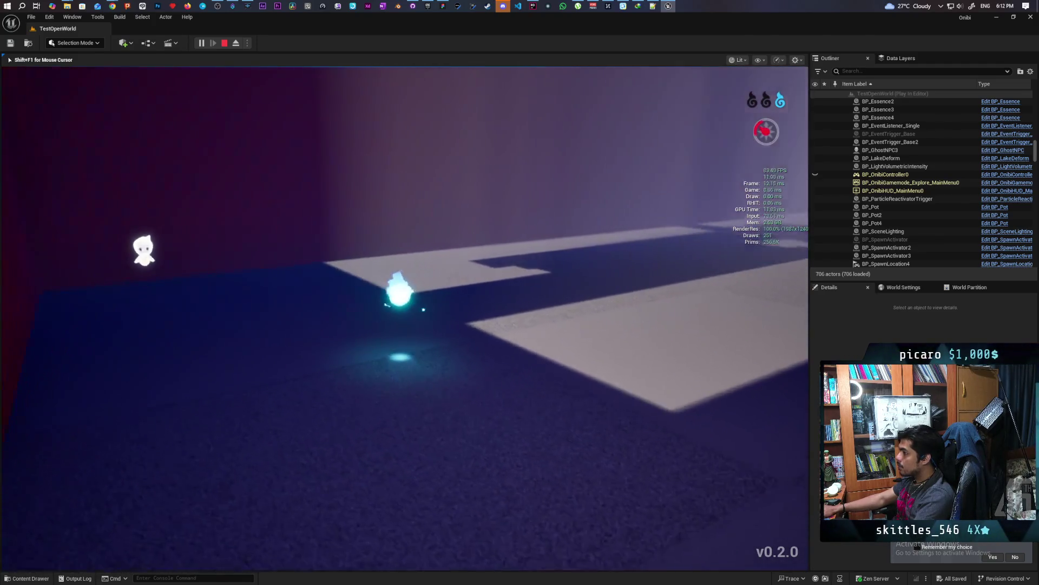
pyautogui.press('w')
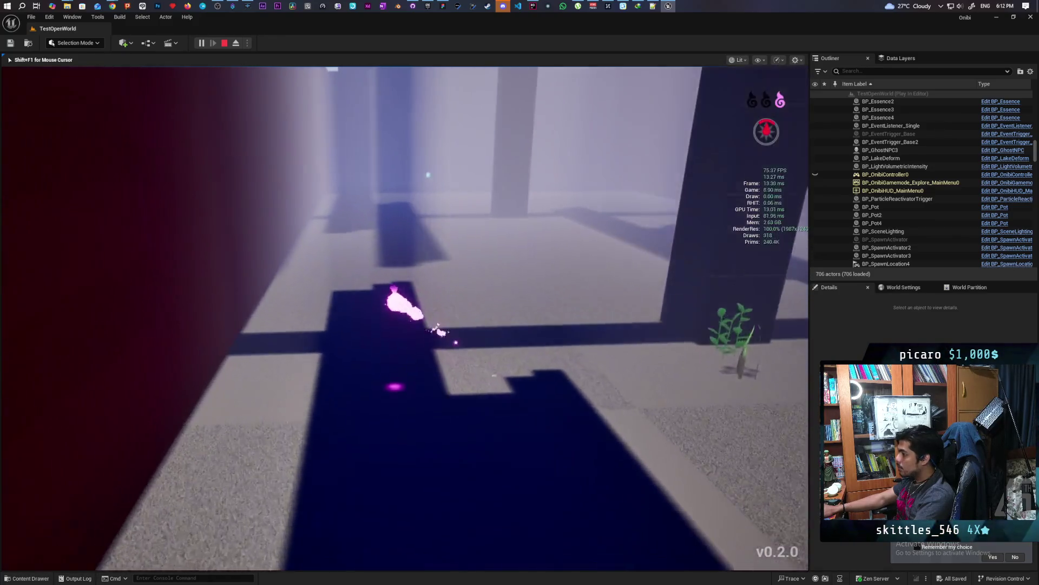
pyautogui.press('w')
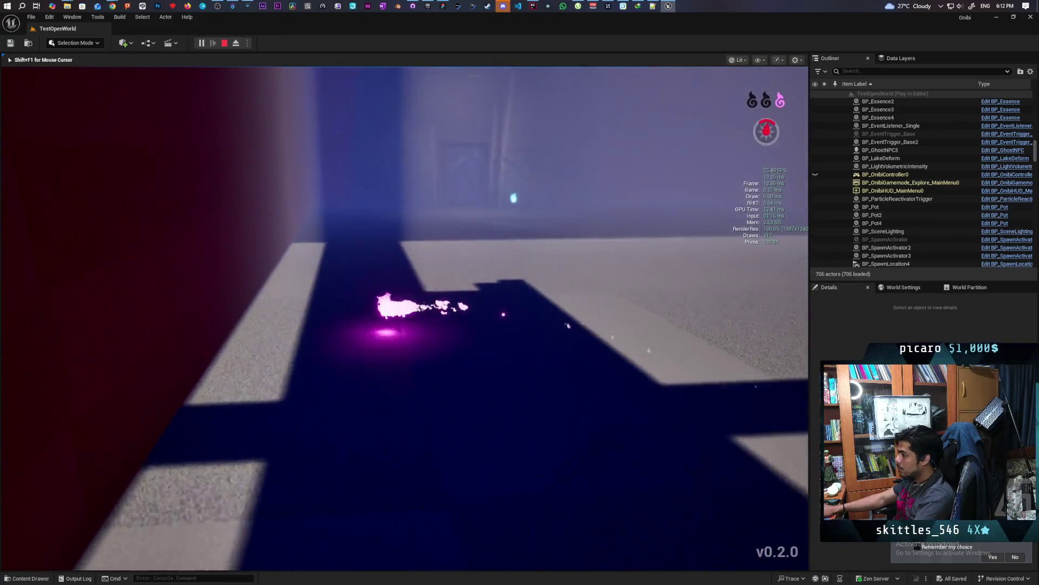
pyautogui.press('w')
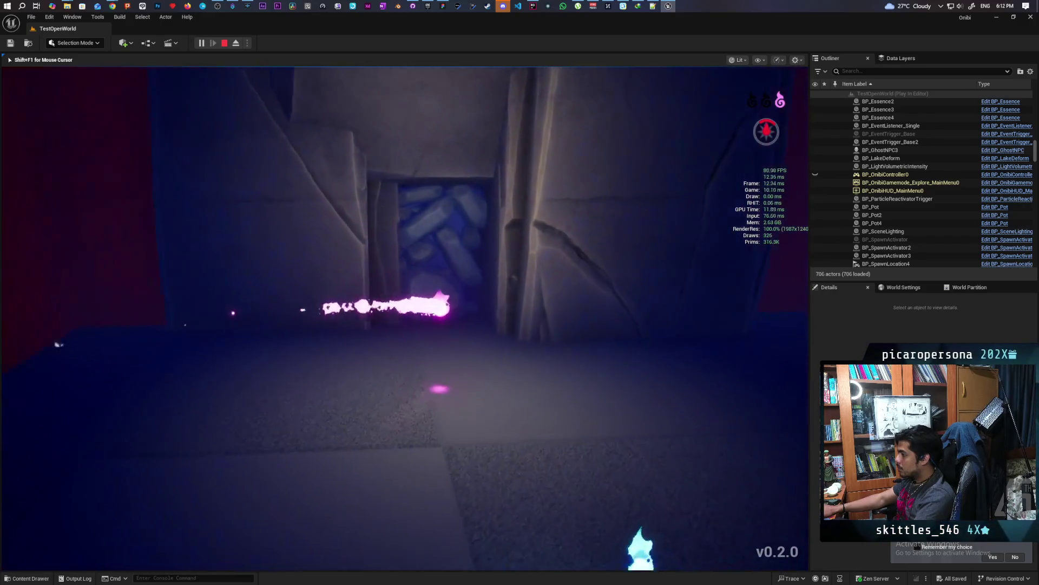
pyautogui.press('w')
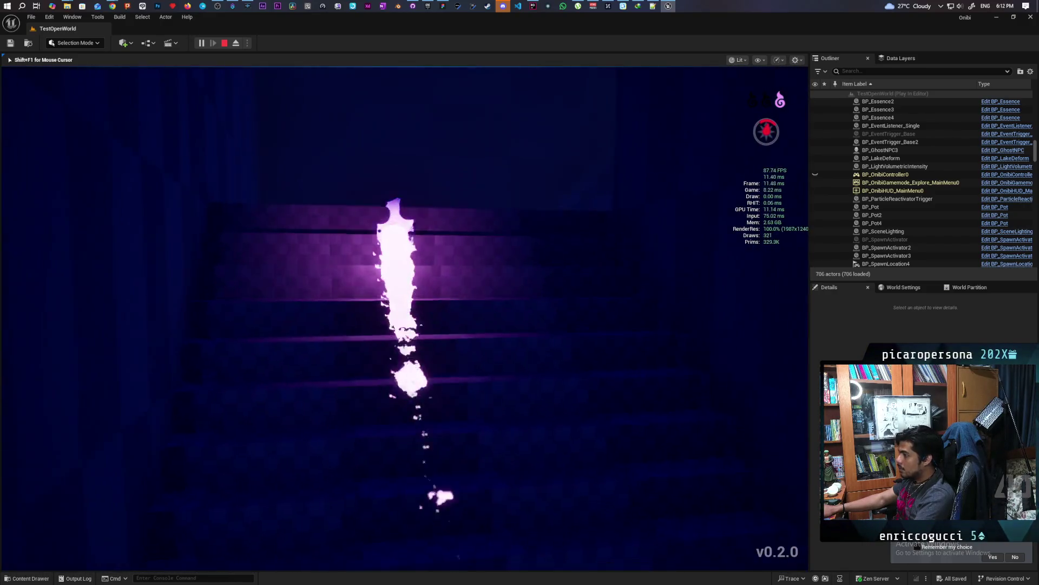
pyautogui.press('w')
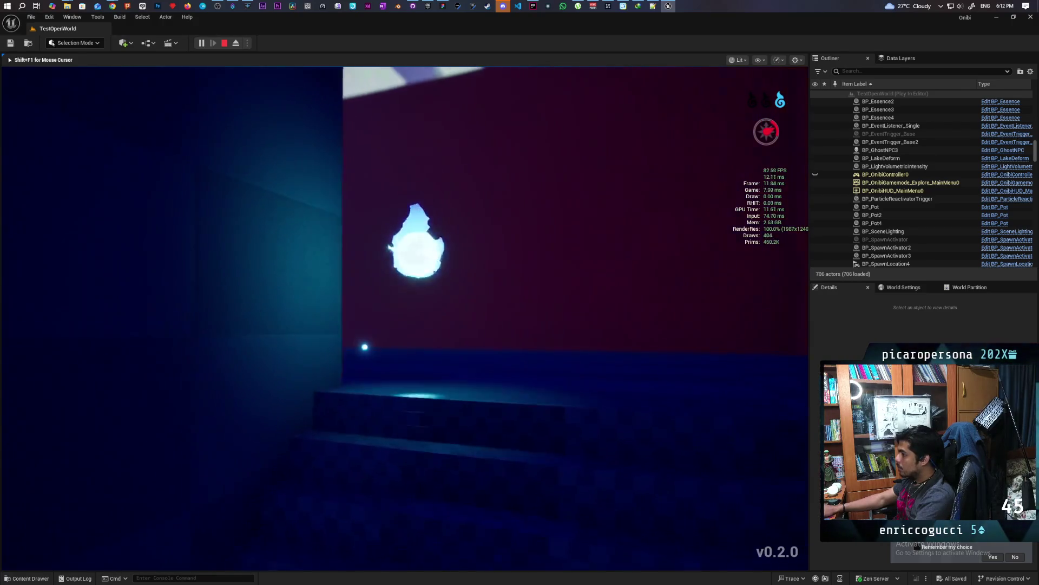
# Dash the wisp around the dark room, into the lit room and past the floor ledge
pyautogui.press('w')
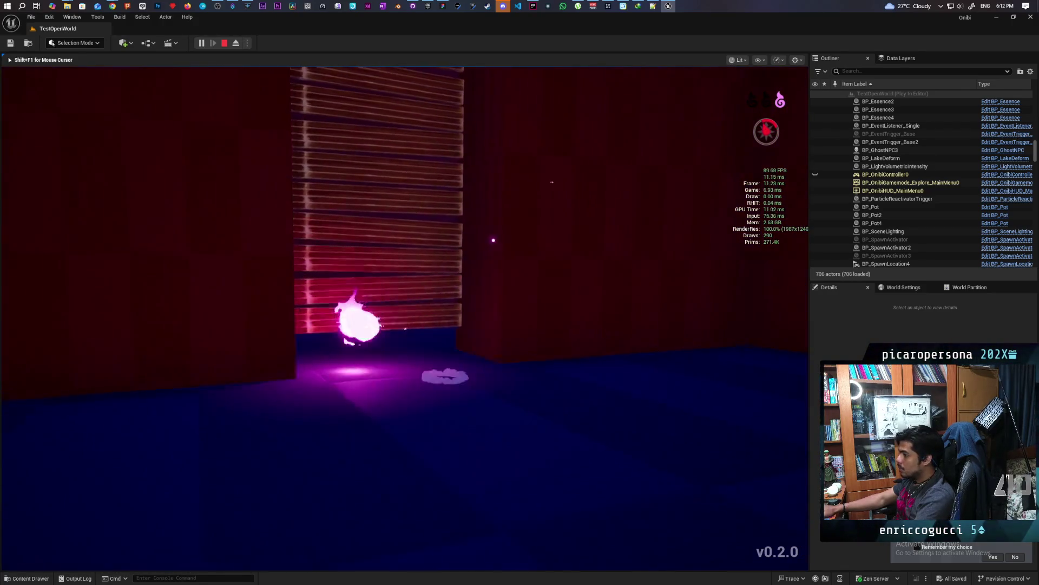
pyautogui.press('w')
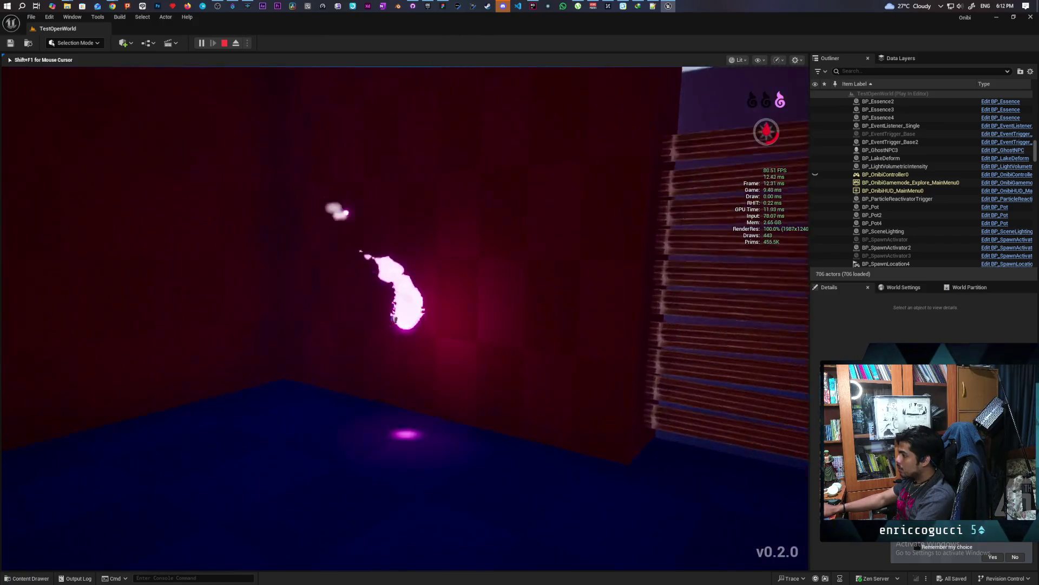
pyautogui.press('w')
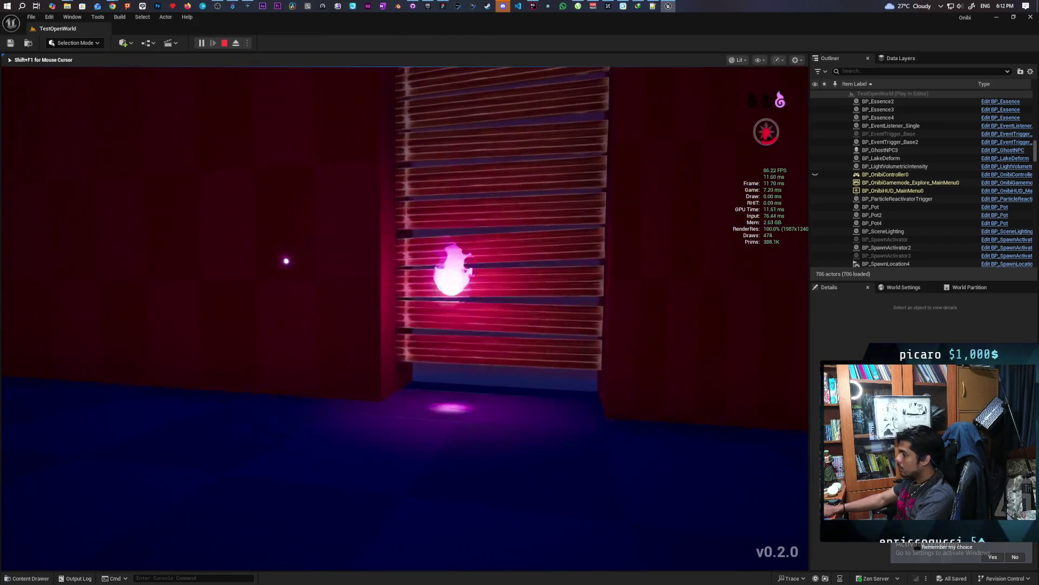
pyautogui.press('w')
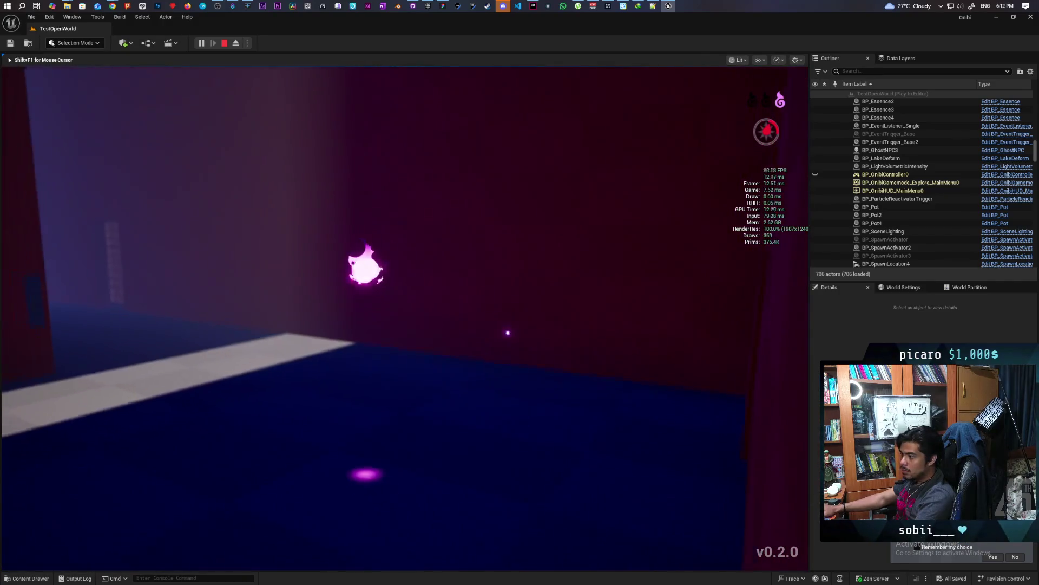
pyautogui.press('w')
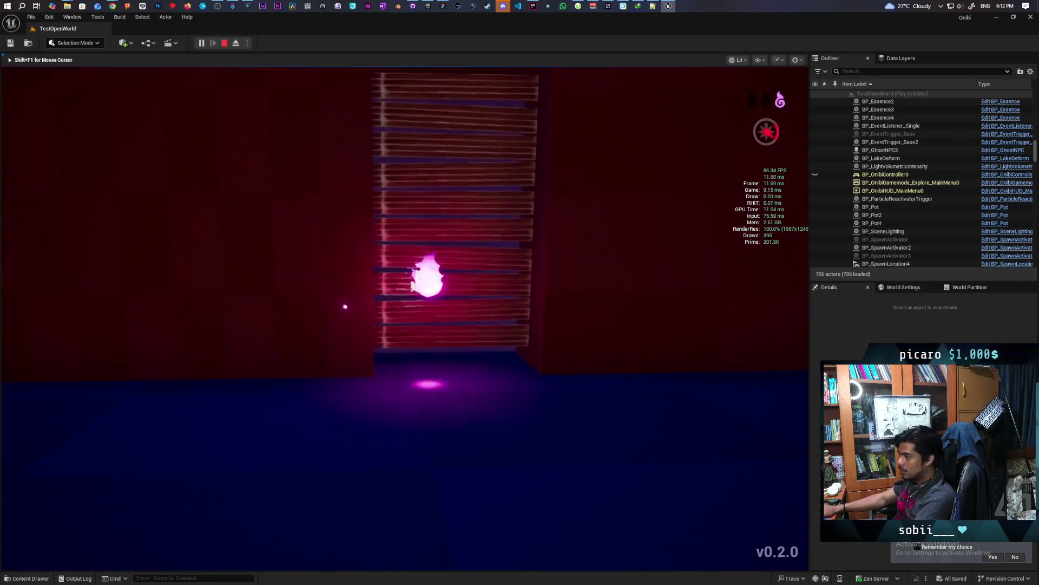
pyautogui.press('w')
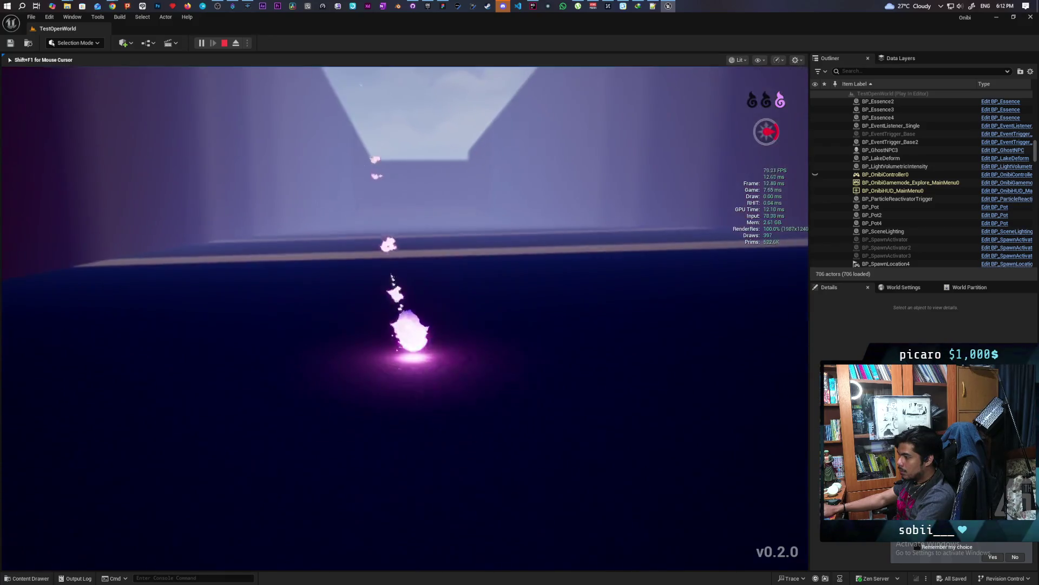
pyautogui.press('w')
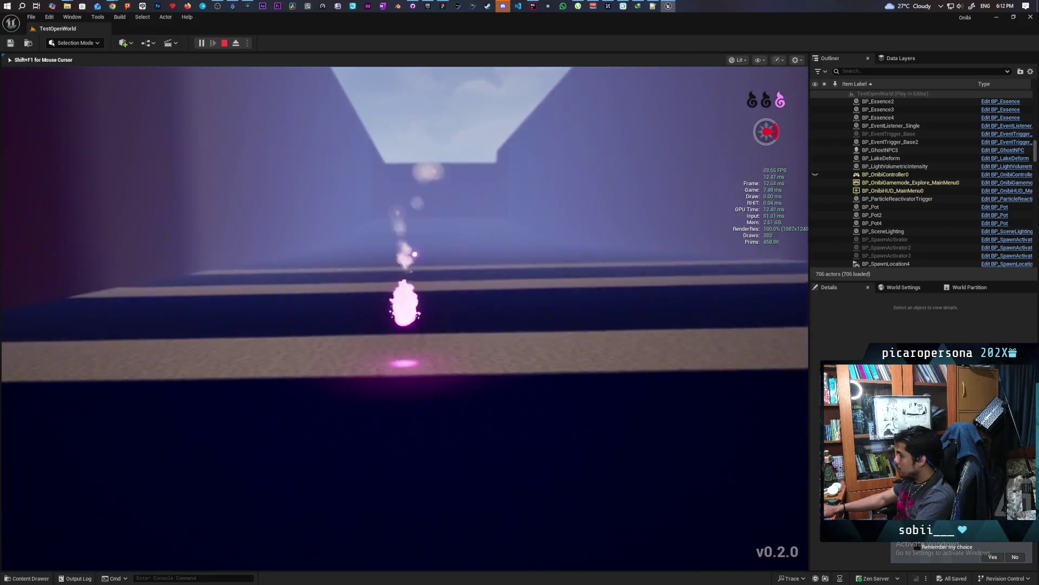
pyautogui.press('w')
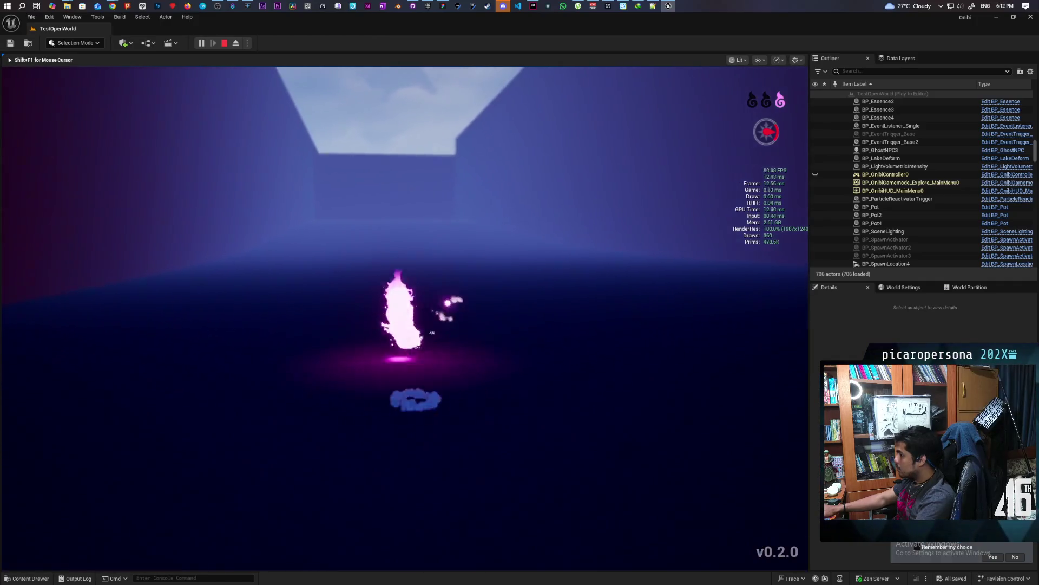
pyautogui.press('w')
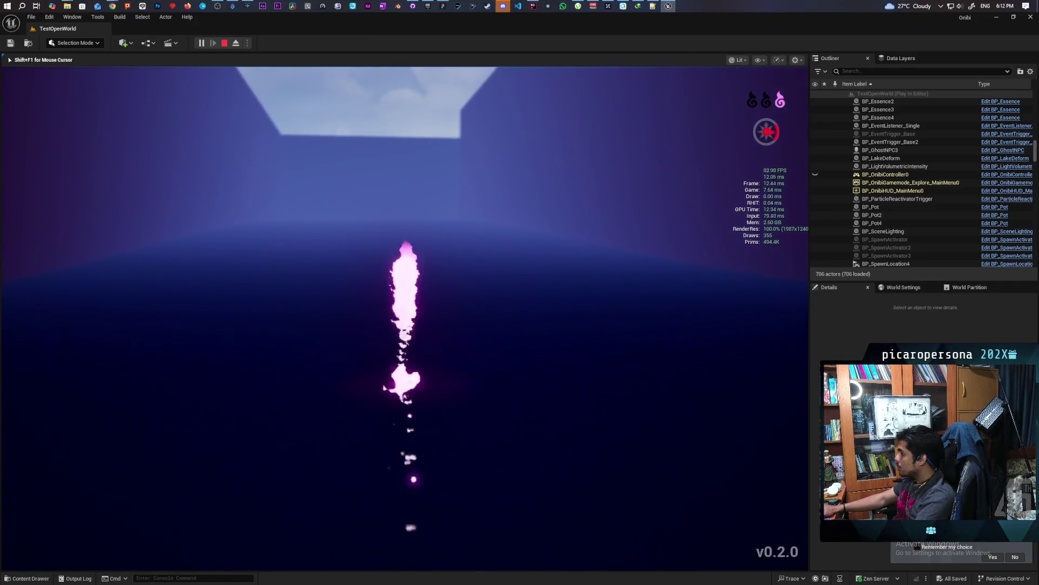
pyautogui.press('w')
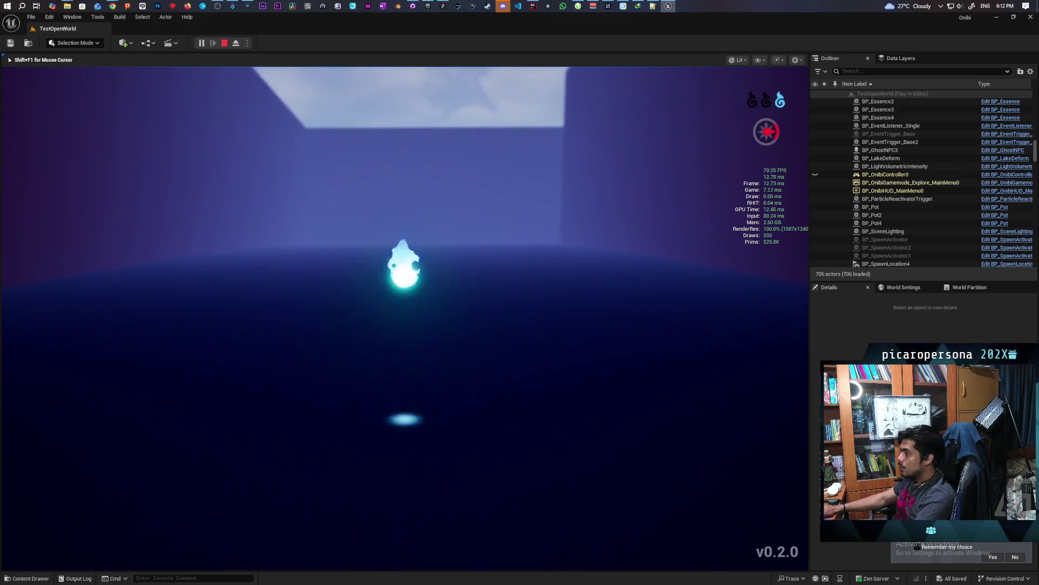
# Fly the wisp through the wall opening to the pots, switch pink and back to cyan, dash, then stop playing
pyautogui.press('a')
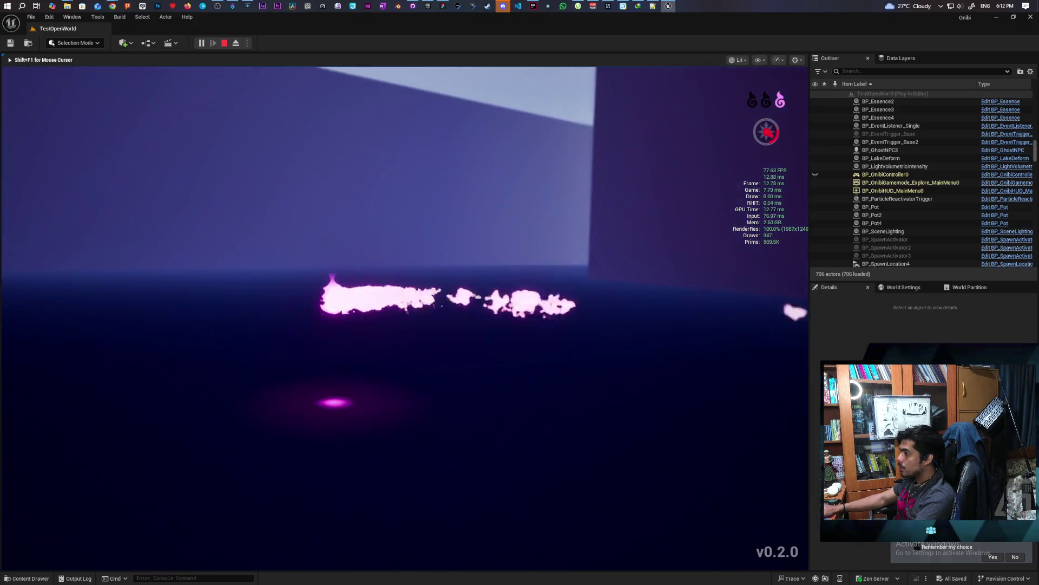
pyautogui.press('w')
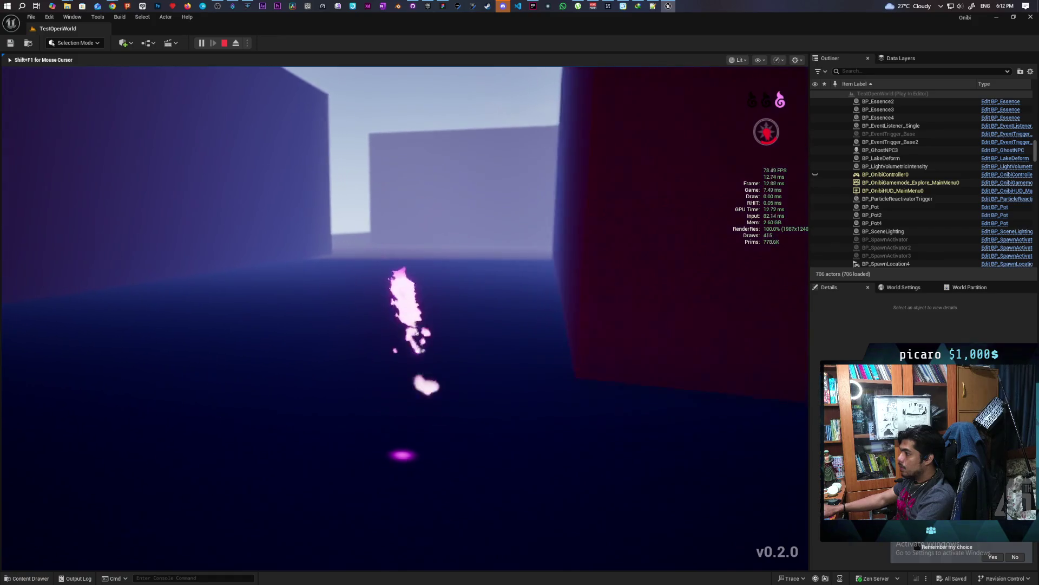
pyautogui.press('space')
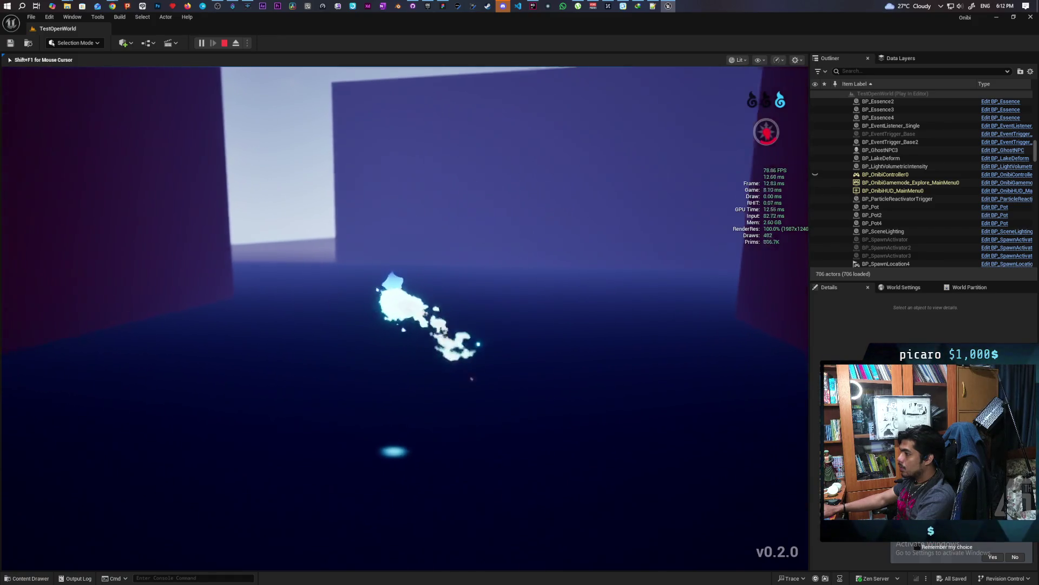
pyautogui.press('w')
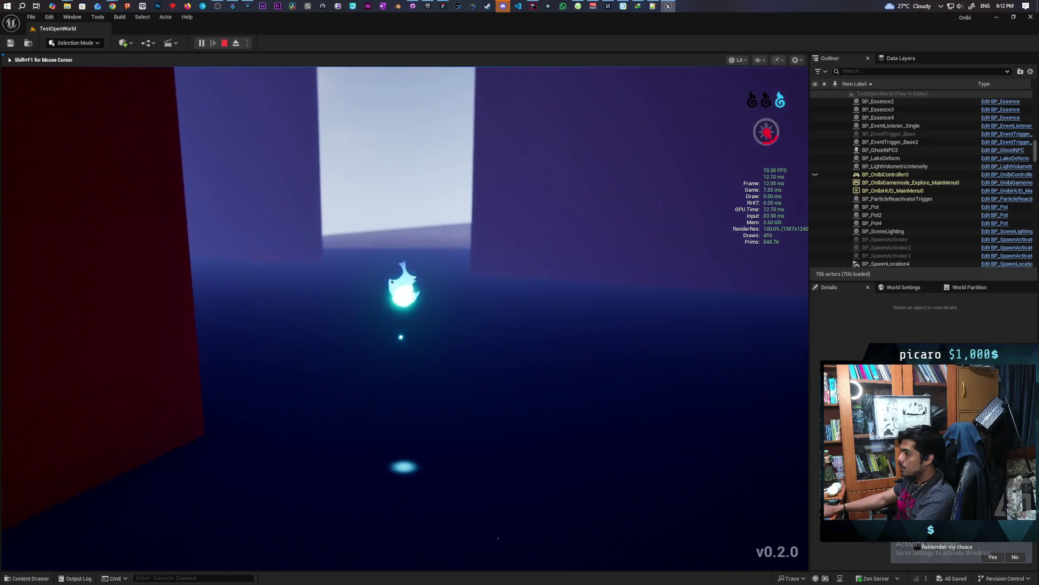
pyautogui.press('w')
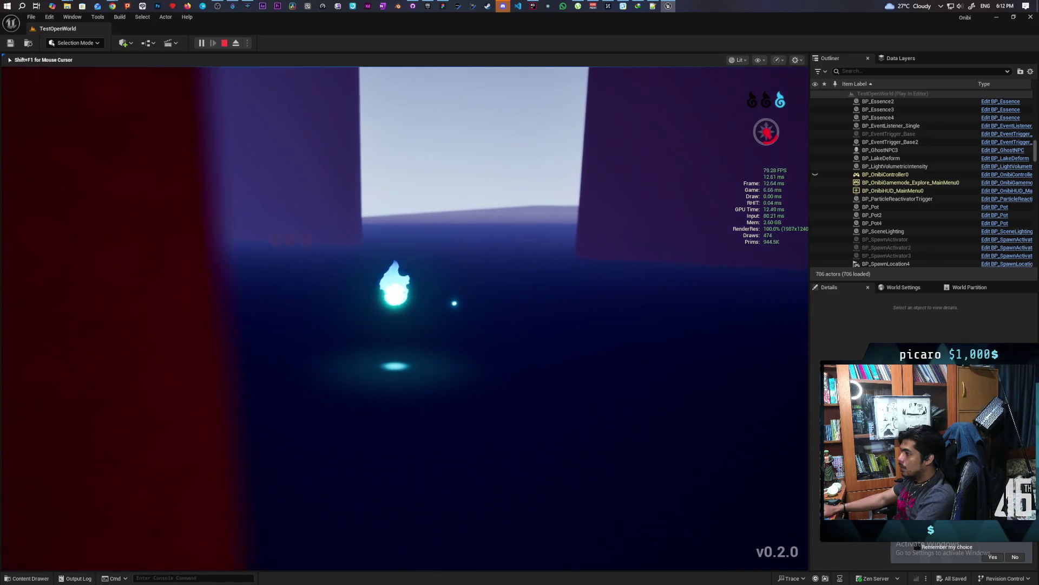
pyautogui.press('w')
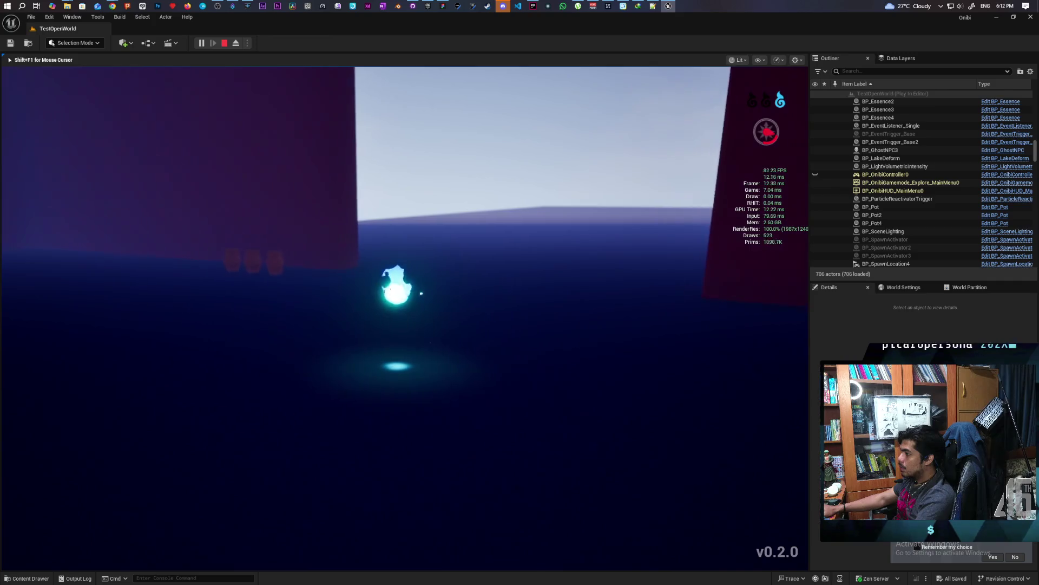
pyautogui.press('w')
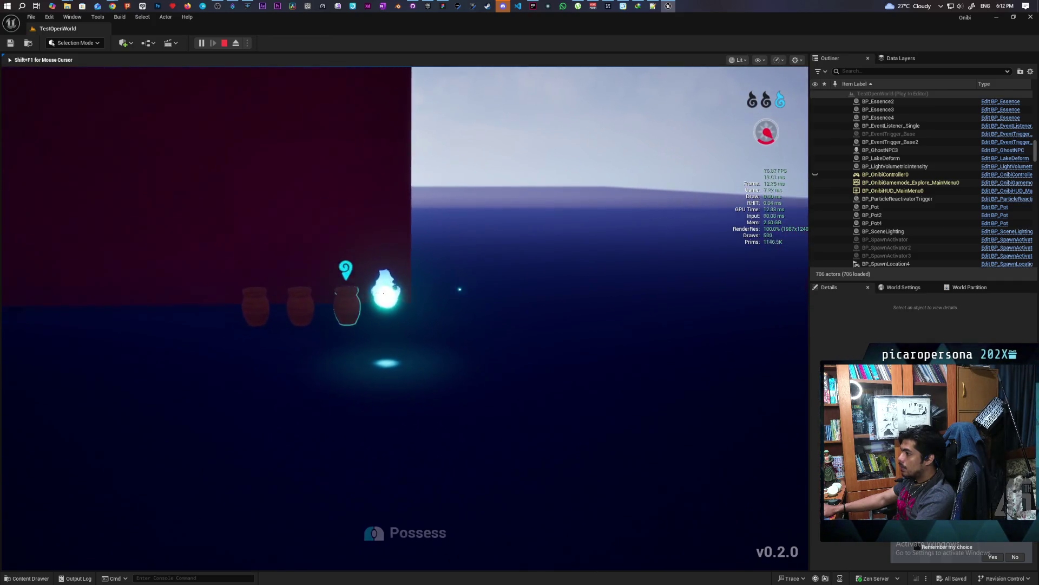
pyautogui.press('d')
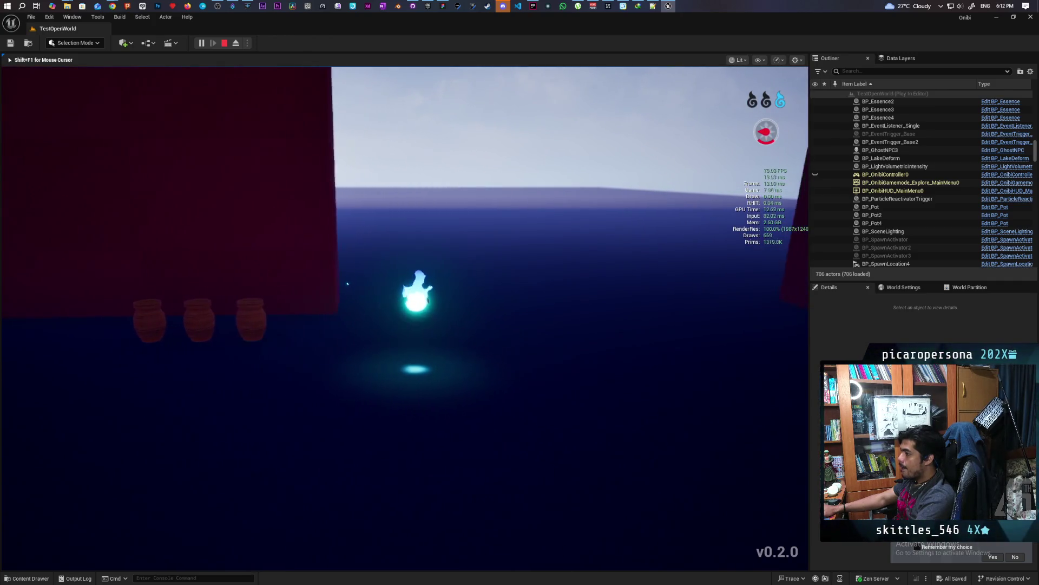
pyautogui.press('a')
pyautogui.press('d')
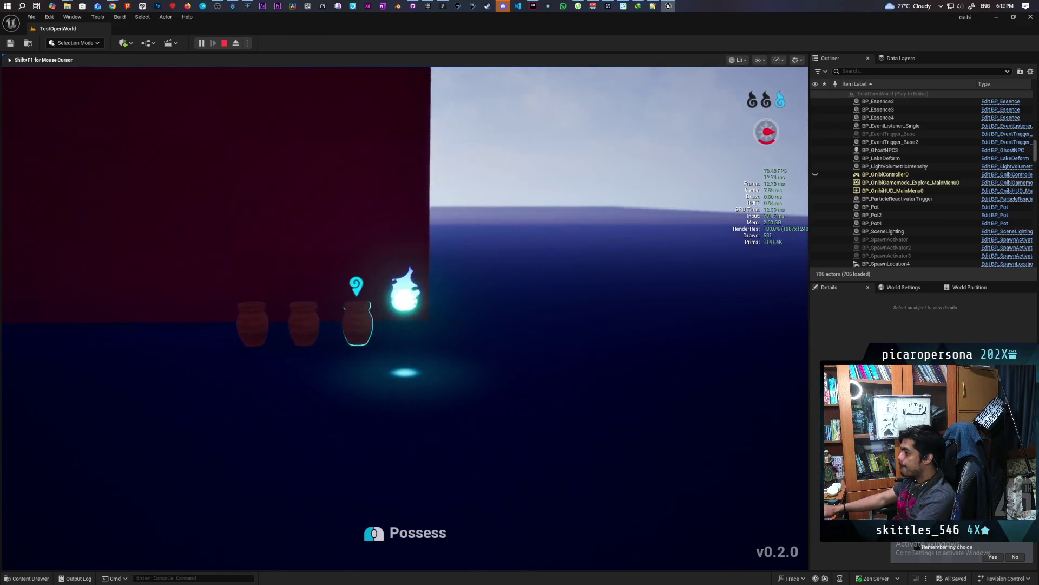
pyautogui.press('d')
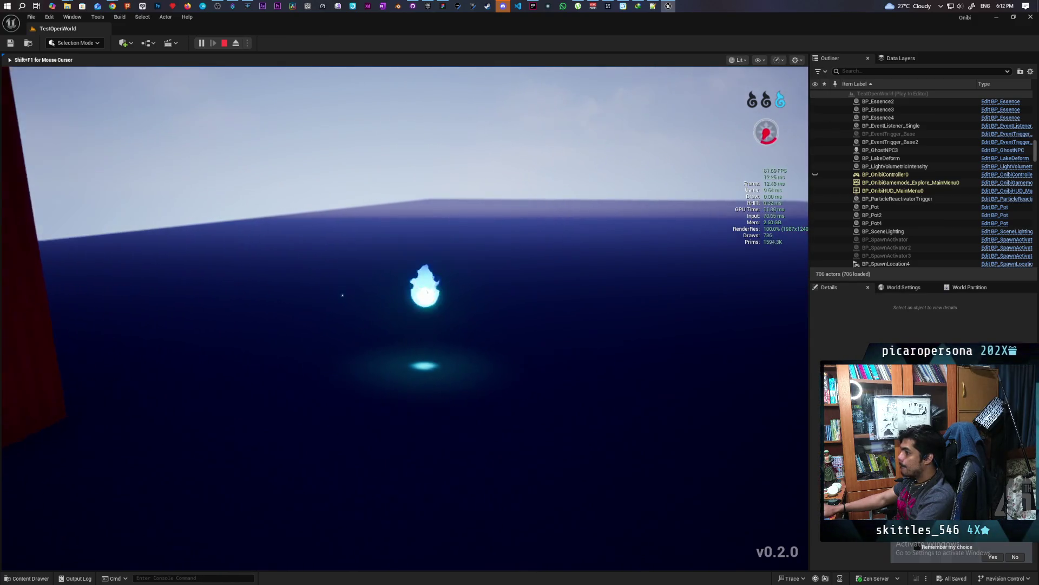
pyautogui.press('a')
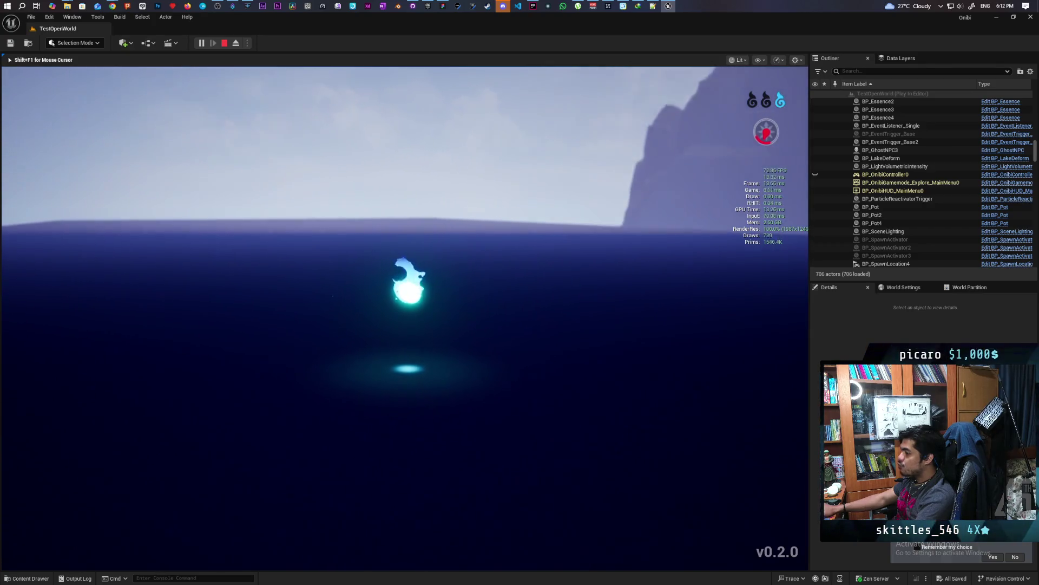
pyautogui.press('e')
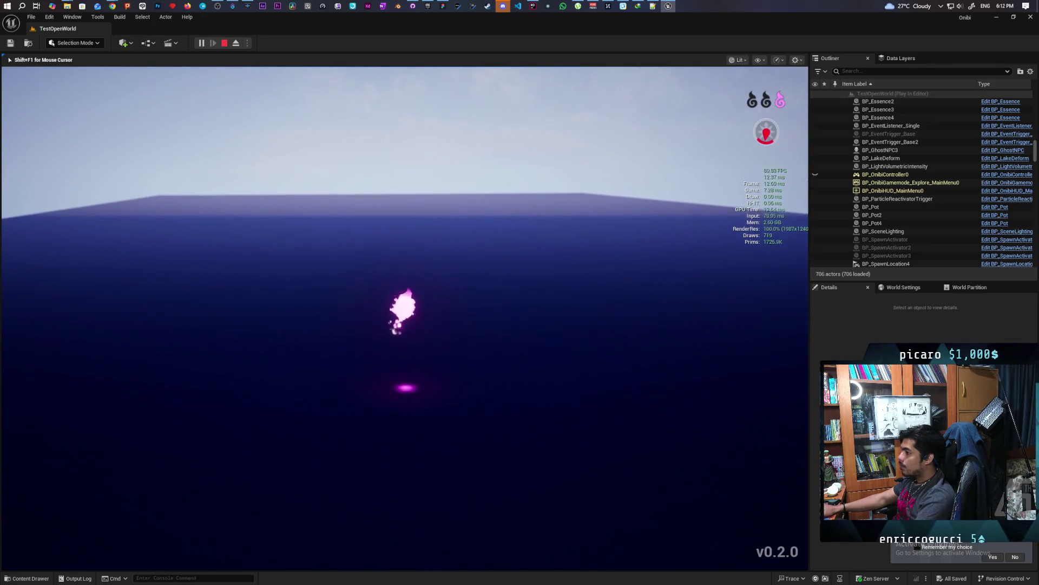
pyautogui.press('e')
pyautogui.press('space')
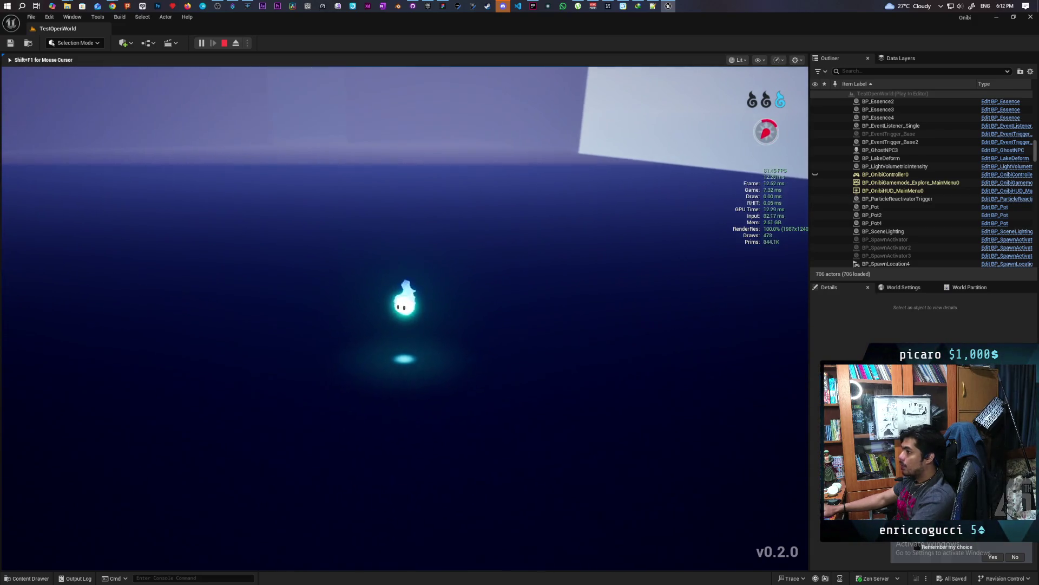
pyautogui.press('Escape')
pyautogui.moveTo(240, 470)
pyautogui.mouseDown()
pyautogui.moveTo(218, 425)
pyautogui.moveTo(223, 460)
pyautogui.moveTo(249, 476)
pyautogui.moveTo(216, 450)
pyautogui.moveTo(232, 454)
pyautogui.mouseUp()
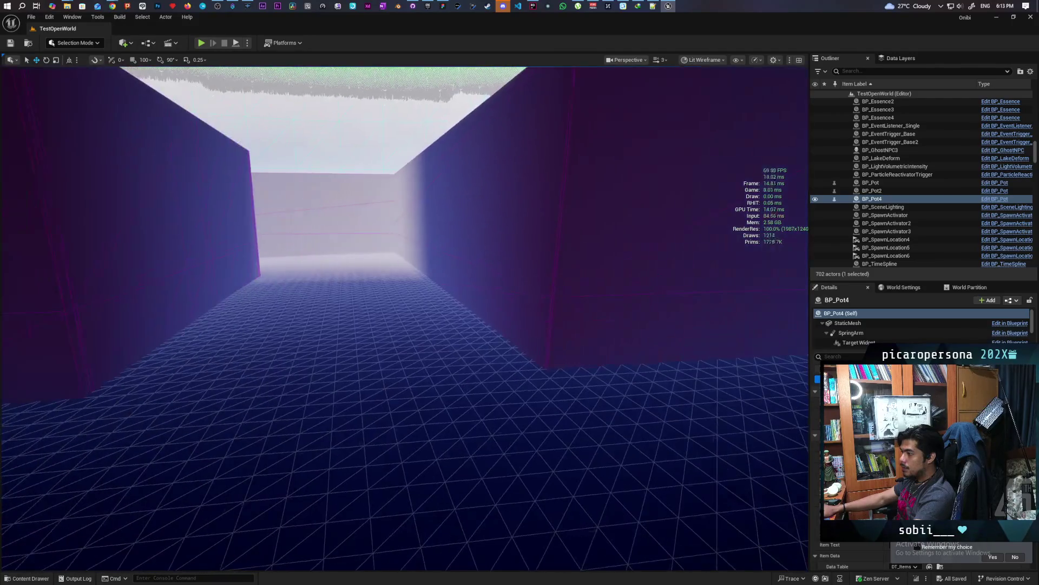
# Place BP_SpawnLocation from Core > RespawnSystem onto the corridor floor as BP_SpawnLocation7
pyautogui.click(29, 577)
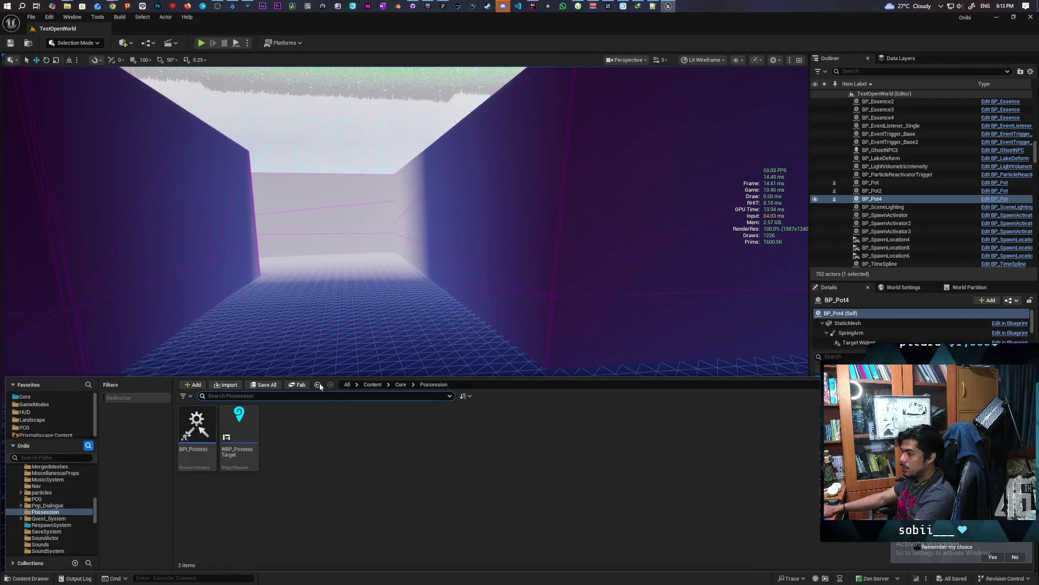
pyautogui.click(400, 385)
pyautogui.doubleClick(577, 495)
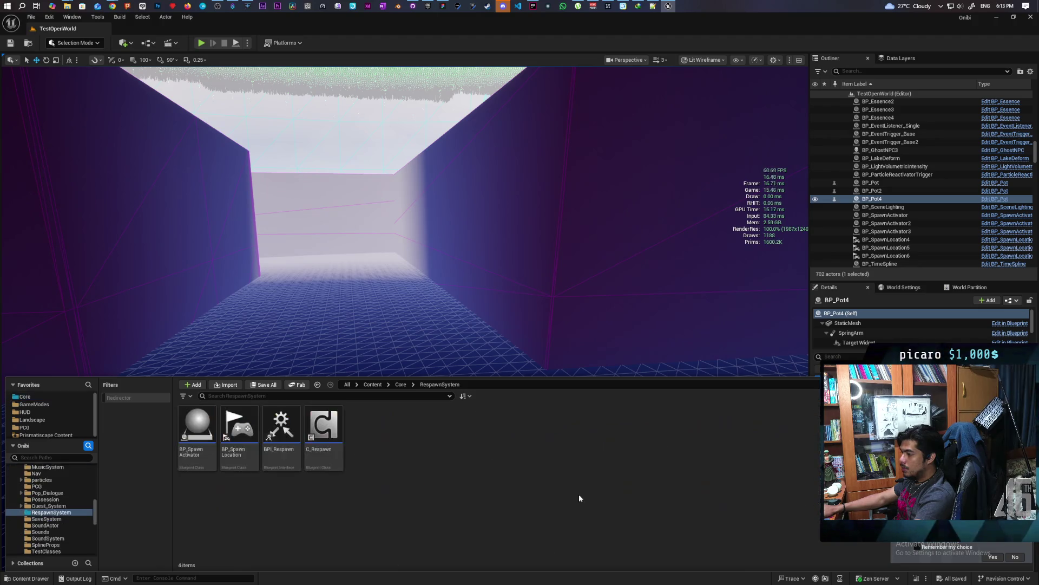
pyautogui.moveTo(238, 429); pyautogui.dragTo(582, 342)
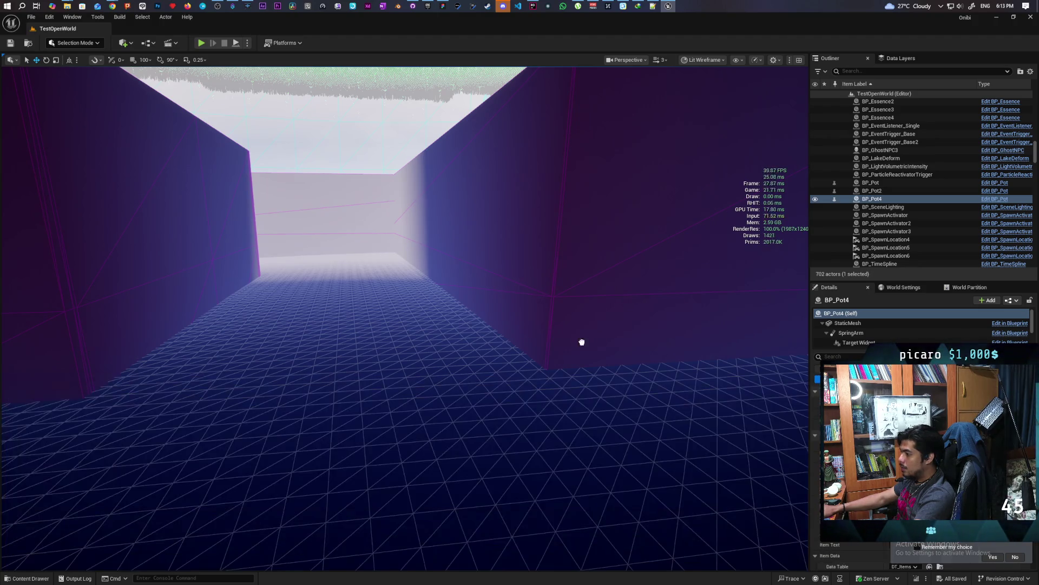
pyautogui.moveTo(544, 399); pyautogui.dragTo(548, 387)
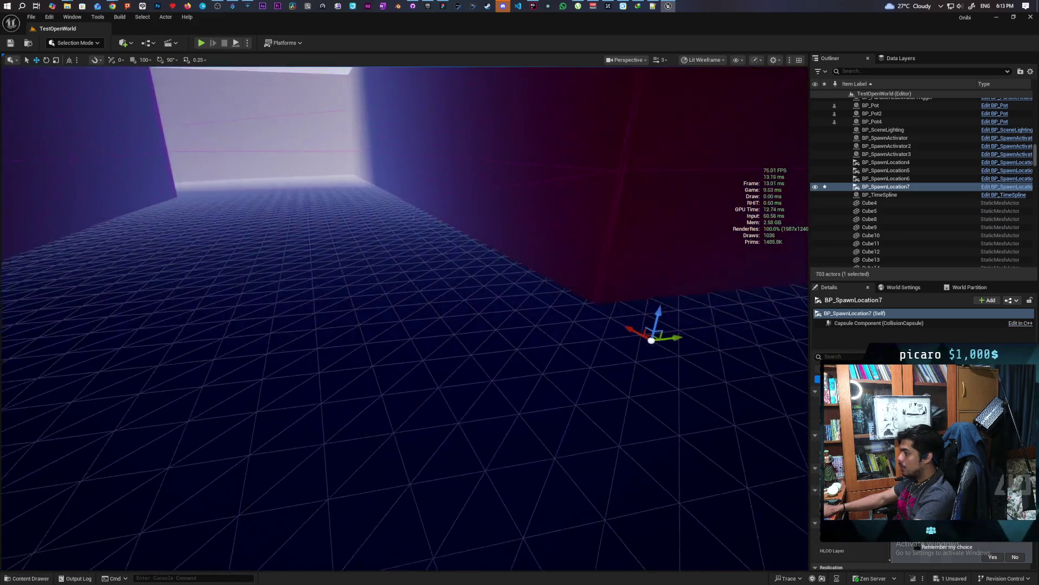
pyautogui.moveTo(582, 457)
pyautogui.mouseDown()
pyautogui.moveTo(650, 456)
pyautogui.moveTo(582, 457)
pyautogui.moveTo(582, 466)
pyautogui.moveTo(596, 360)
pyautogui.moveTo(612, 362)
pyautogui.moveTo(530, 365)
pyautogui.moveTo(600, 382)
pyautogui.mouseUp()
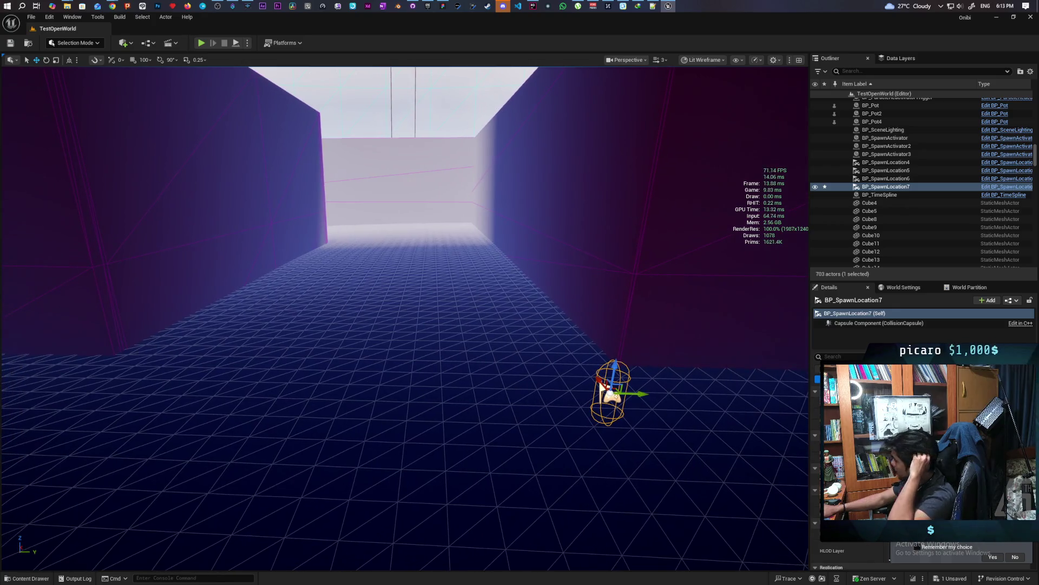
pyautogui.click(43, 577)
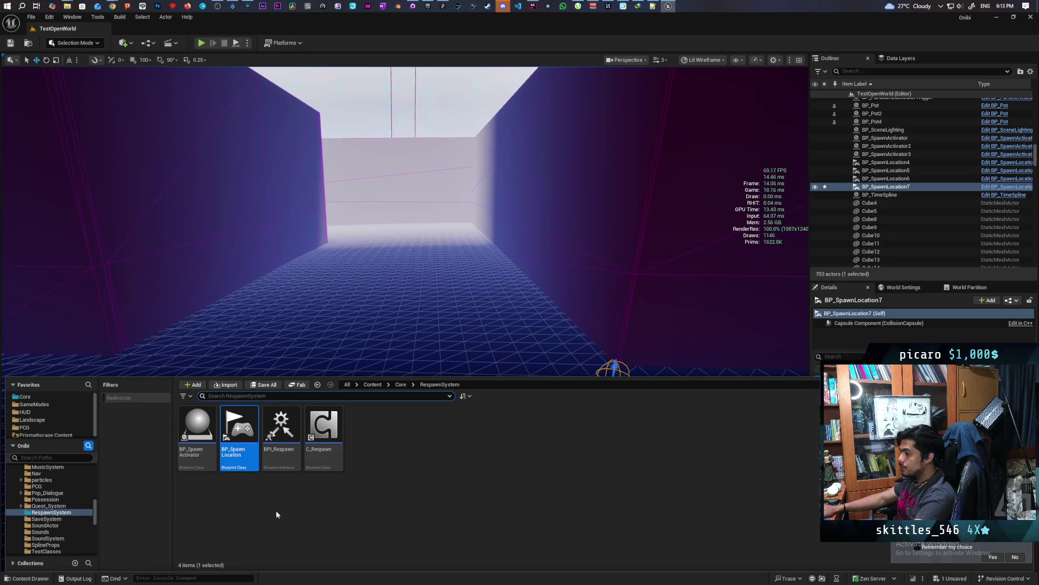
# Drop a BP_SpawnActivator into the corridor and stretch its trigger box wide across it
pyautogui.moveTo(402, 334)
pyautogui.mouseDown()
pyautogui.moveTo(426, 384)
pyautogui.moveTo(399, 391)
pyautogui.mouseUp()
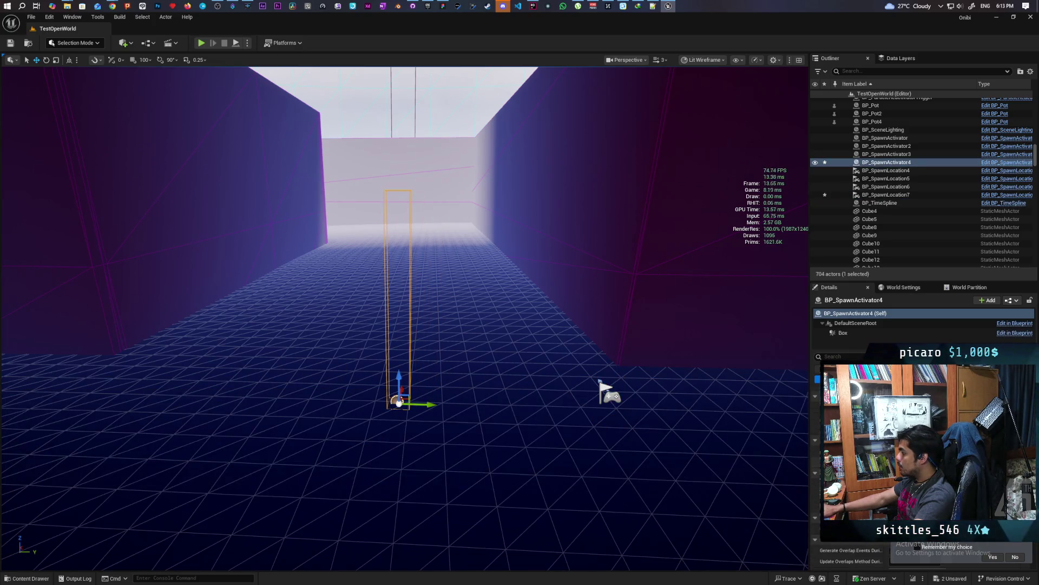
pyautogui.click(844, 333)
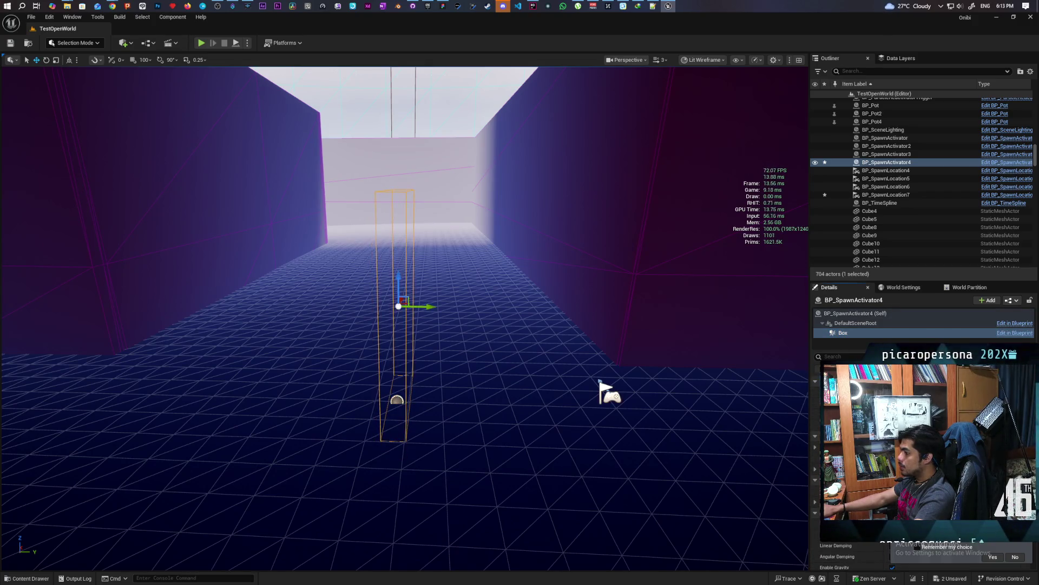
pyautogui.moveTo(920, 412); pyautogui.dragTo(920, 411)
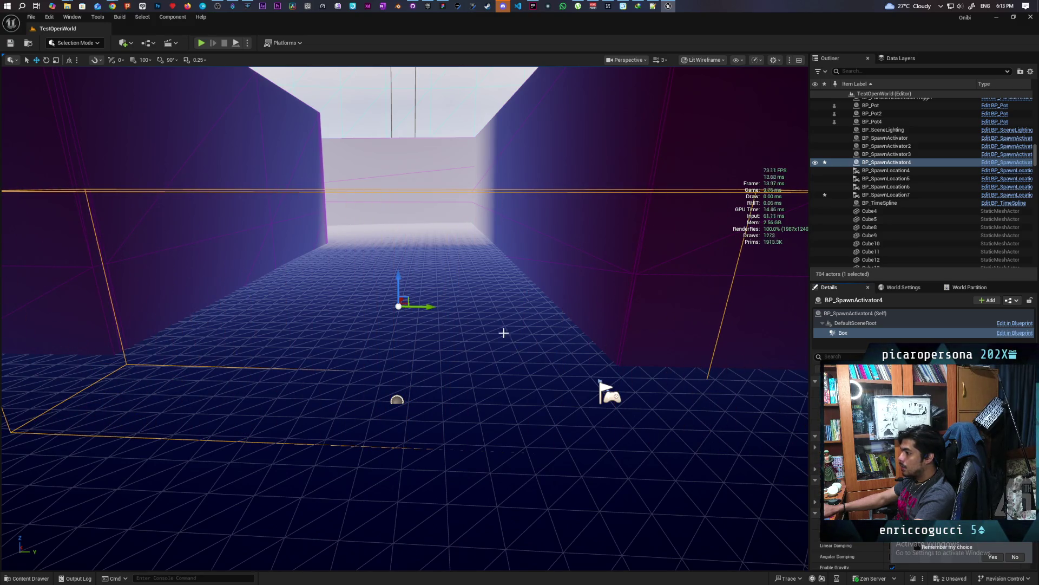
# Move the whole BP_SpawnActivator4 left and farther along the corridor
pyautogui.click(842, 314)
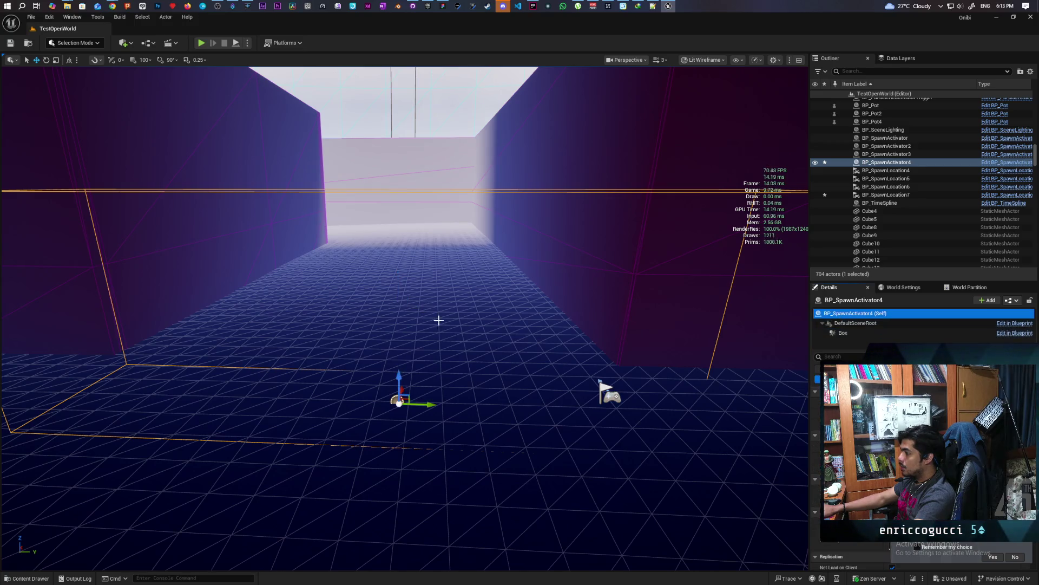
pyautogui.moveTo(428, 403)
pyautogui.mouseDown()
pyautogui.moveTo(356, 381)
pyautogui.moveTo(357, 368)
pyautogui.moveTo(357, 378)
pyautogui.mouseUp()
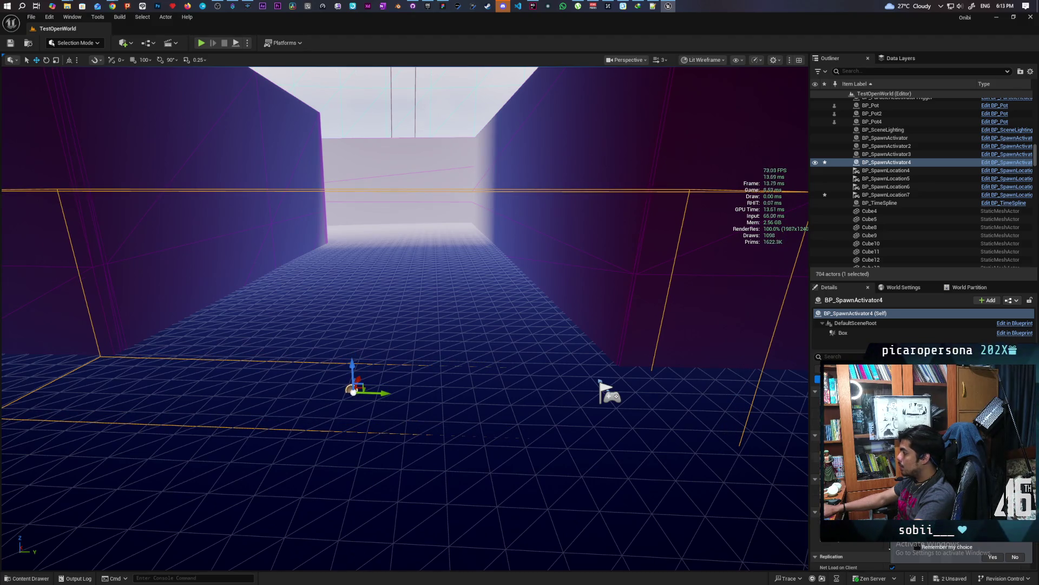
pyautogui.click(842, 333)
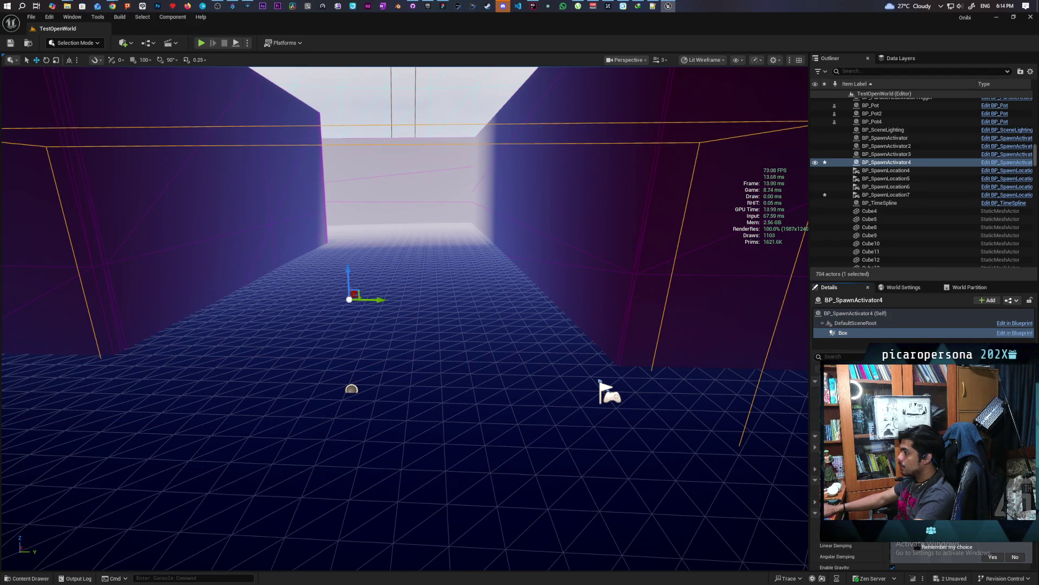
pyautogui.click(352, 390)
pyautogui.click(880, 314)
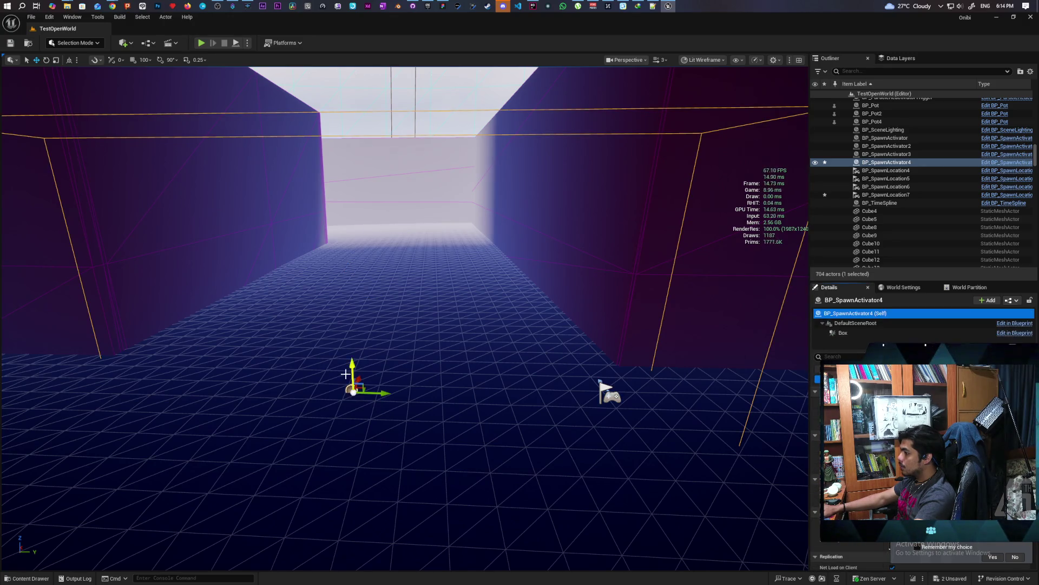
pyautogui.moveTo(352, 369)
pyautogui.mouseDown()
pyautogui.moveTo(349, 314)
pyautogui.moveTo(344, 323)
pyautogui.moveTo(395, 271)
pyautogui.mouseUp()
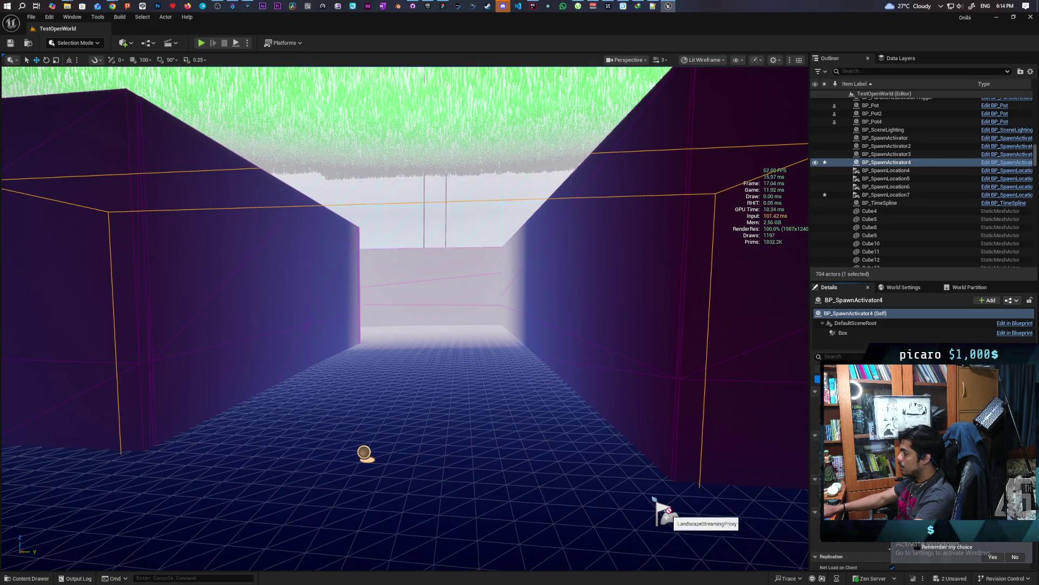
# Deselect and save all level changes, then select BP_SetPlayerStart and start a play session
pyautogui.press('Escape')
pyautogui.hotkey('ctrl', 's')
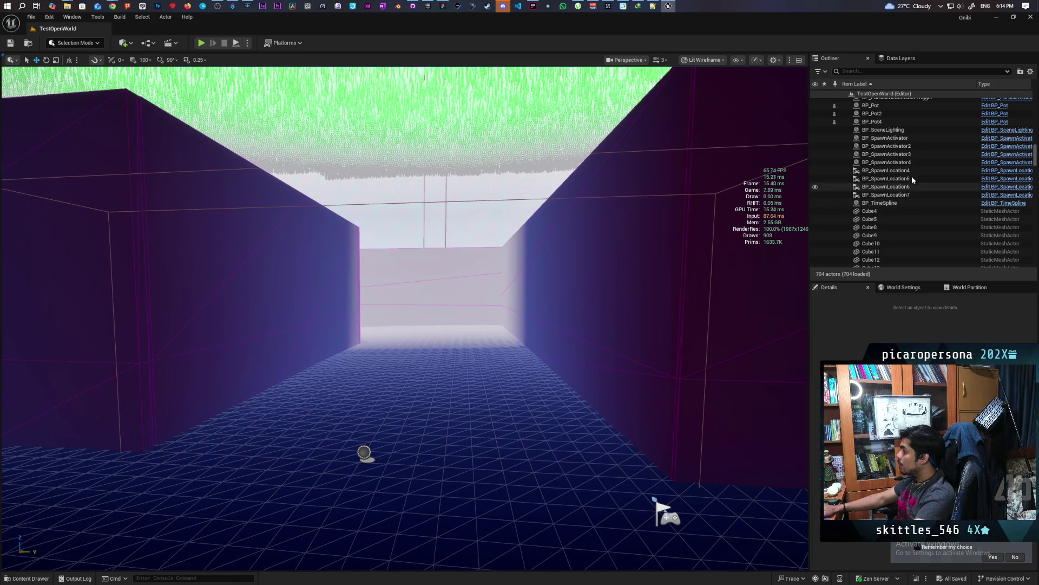
pyautogui.moveTo(1036, 152); pyautogui.dragTo(1035, 100)
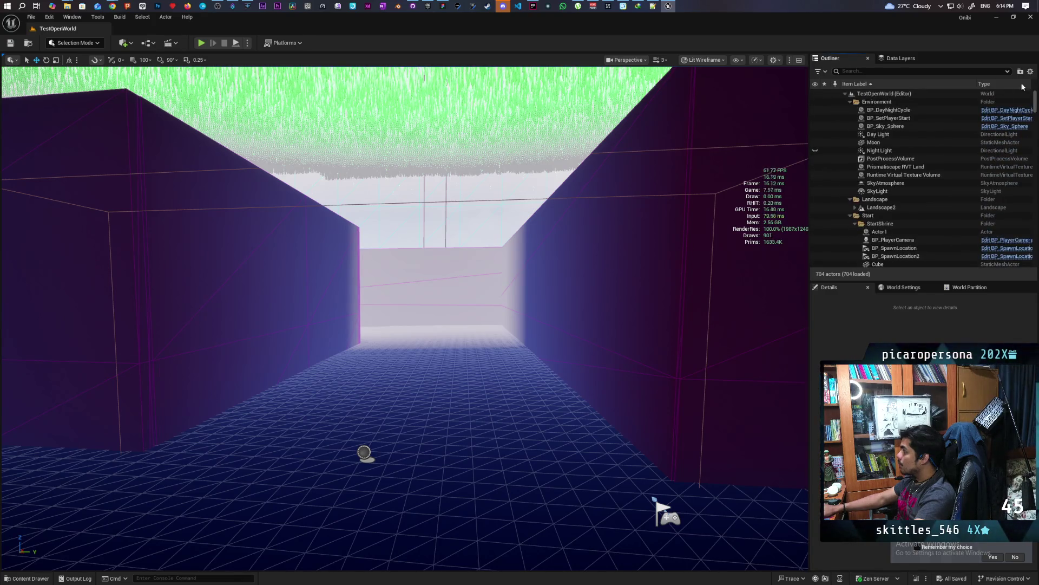
pyautogui.click(903, 110)
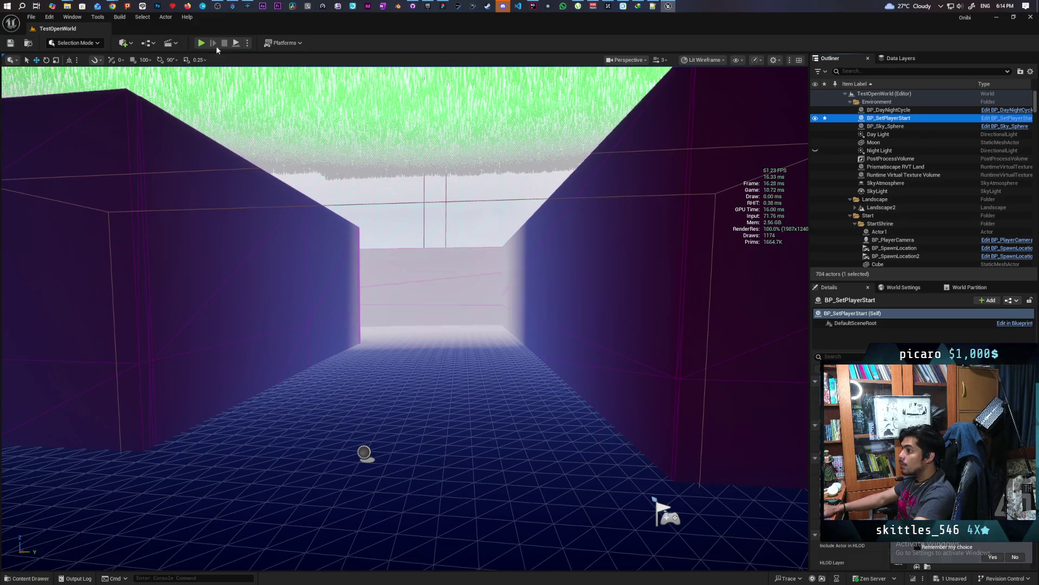
pyautogui.hotkey('alt', 'p')
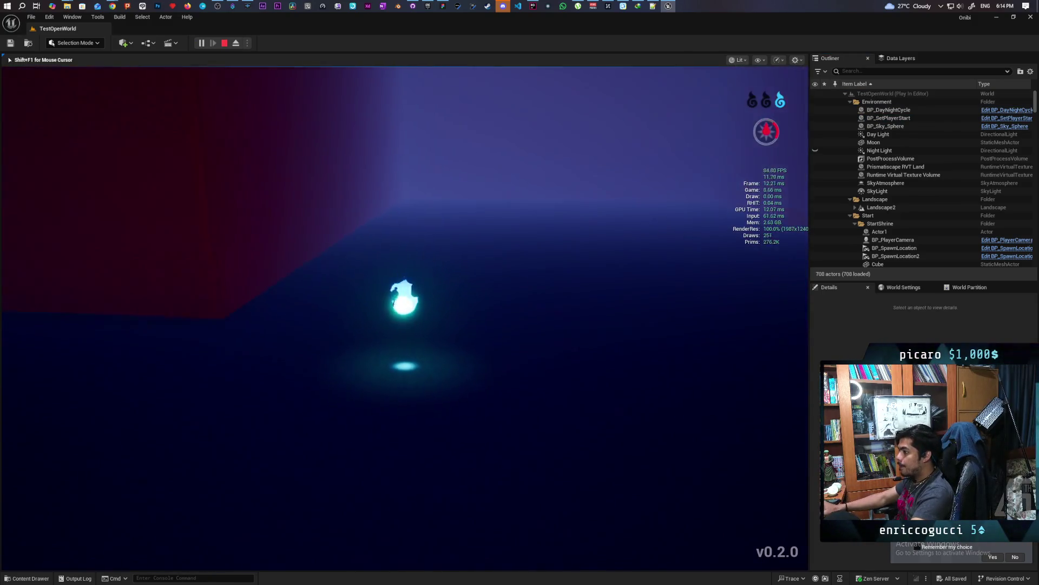
# Stop playing, select BP_SpawnLocation7 beside the player start flag, then play-test again and stop
pyautogui.press('Escape')
pyautogui.moveTo(416, 362); pyautogui.dragTo(457, 399)
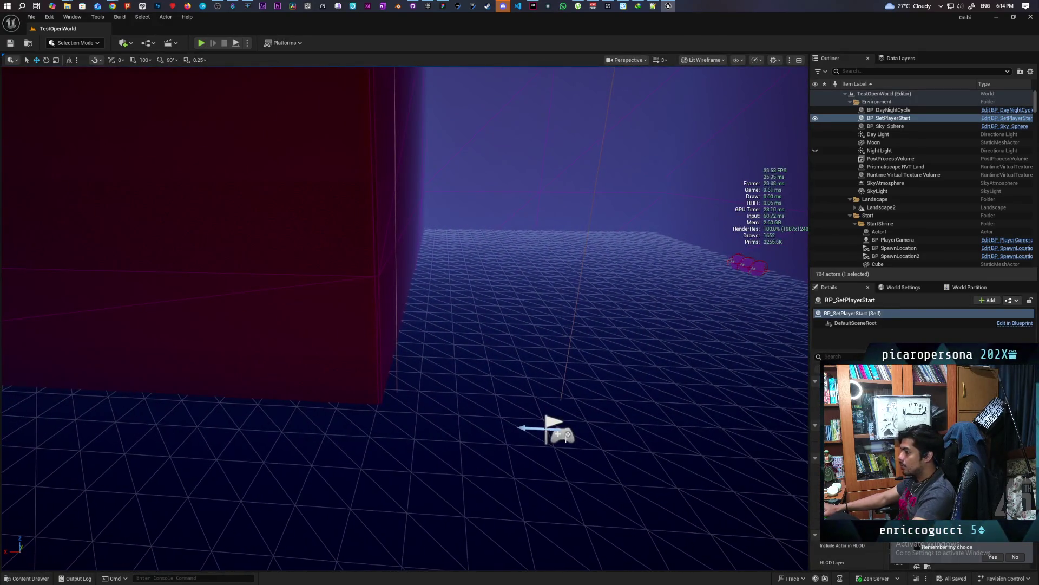
pyautogui.click(563, 433)
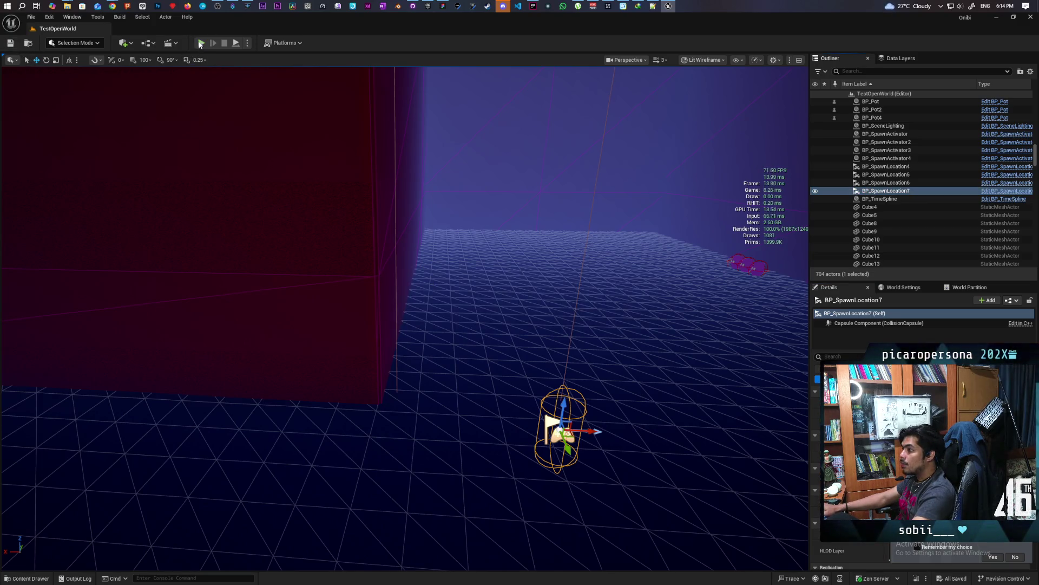
pyautogui.hotkey('alt', 'p')
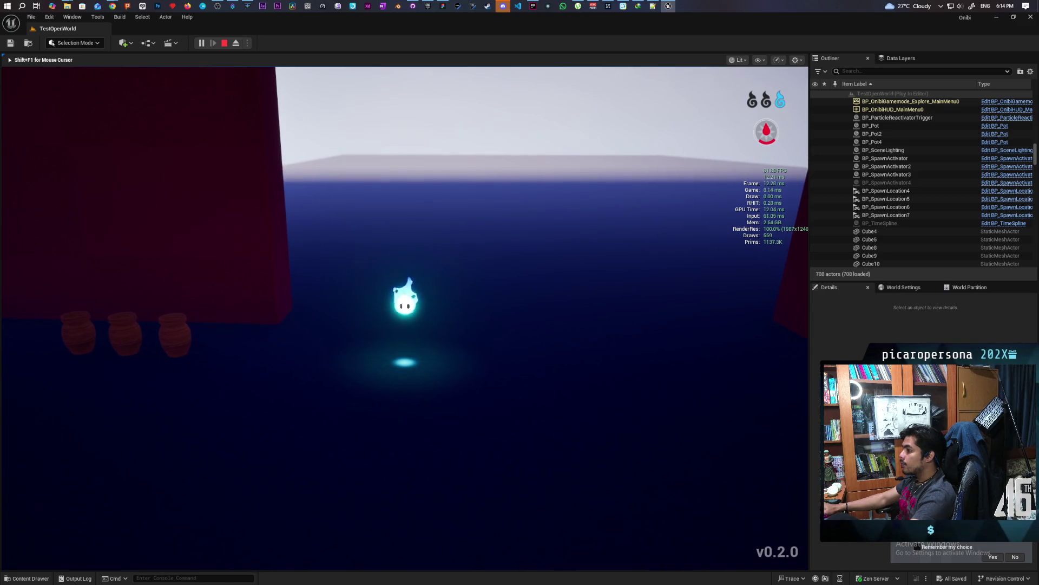
pyautogui.press('Escape')
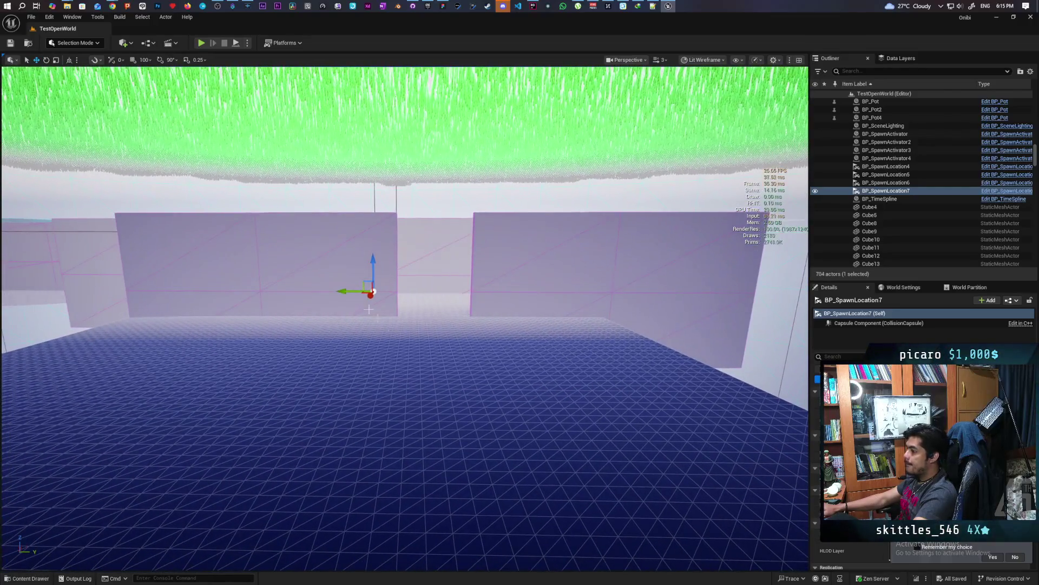
# Slide the two gray-box wall segments together to the left
pyautogui.click(328, 255)
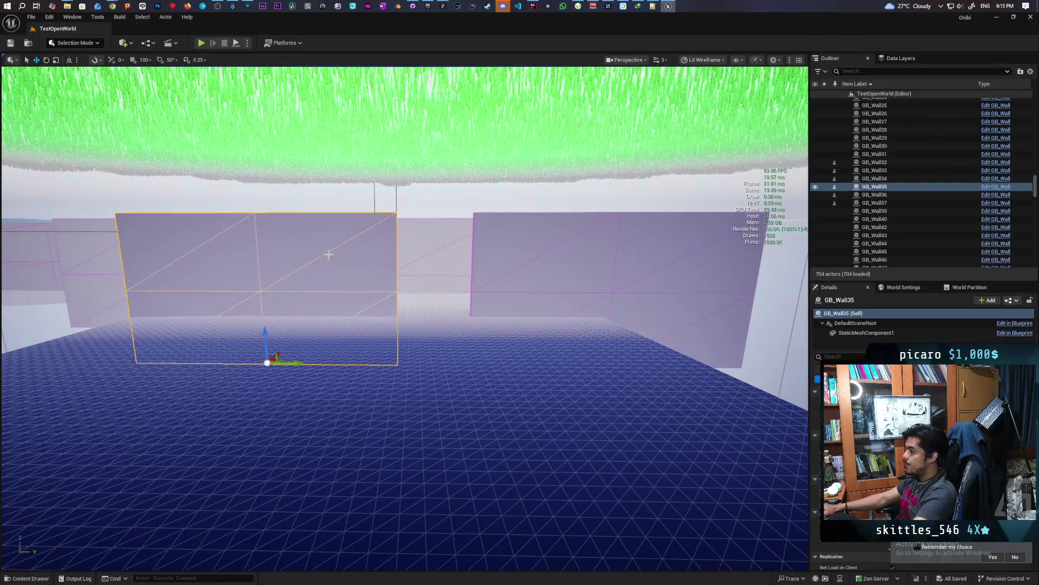
pyautogui.keyDown('ctrl'); pyautogui.click(520, 277); pyautogui.keyUp('ctrl')
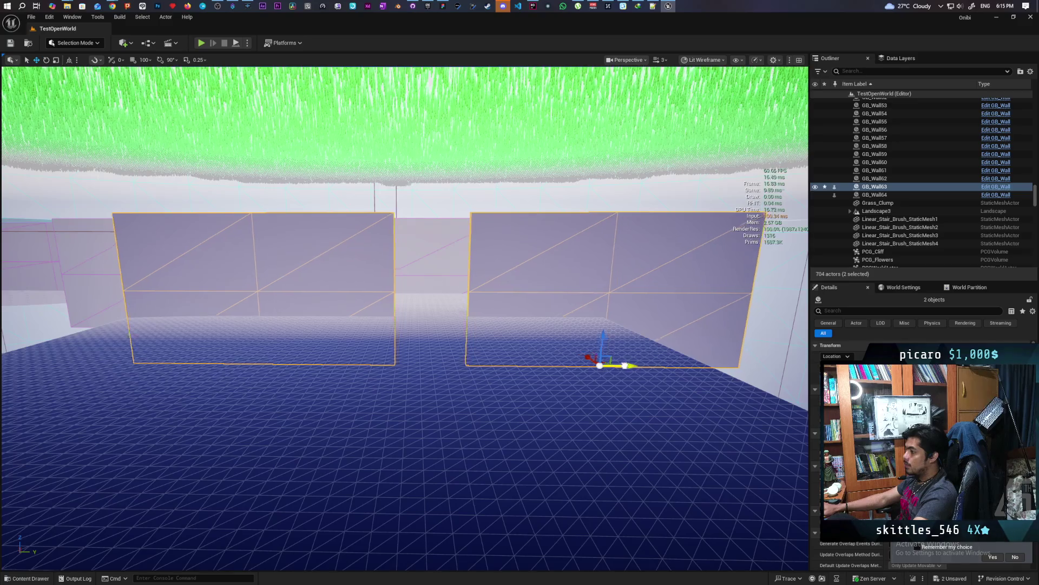
pyautogui.moveTo(625, 365); pyautogui.dragTo(566, 358)
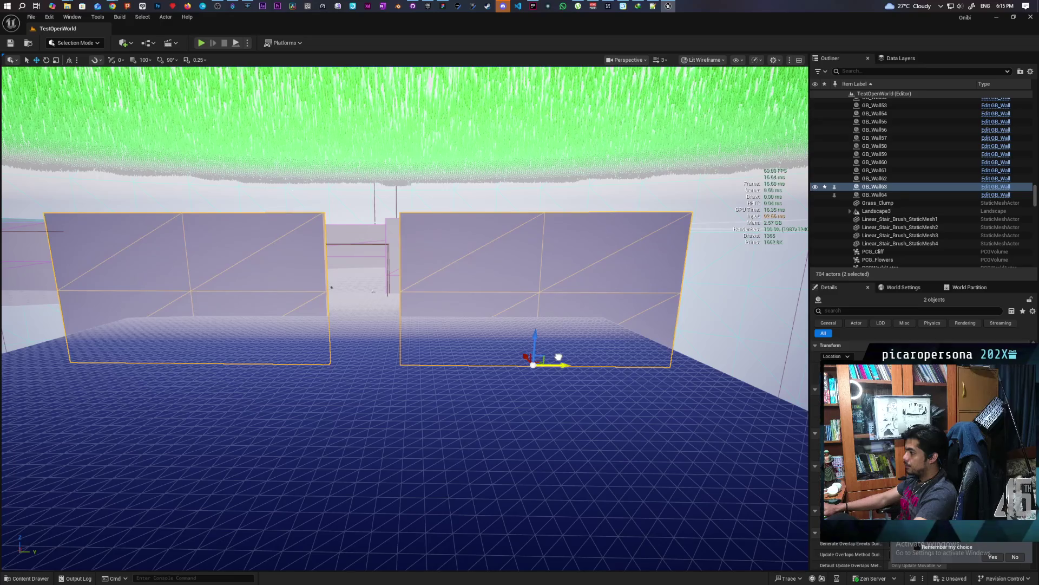
# Slide wall GB_Wall34 along its X axis
pyautogui.scroll(6, 560, 356)
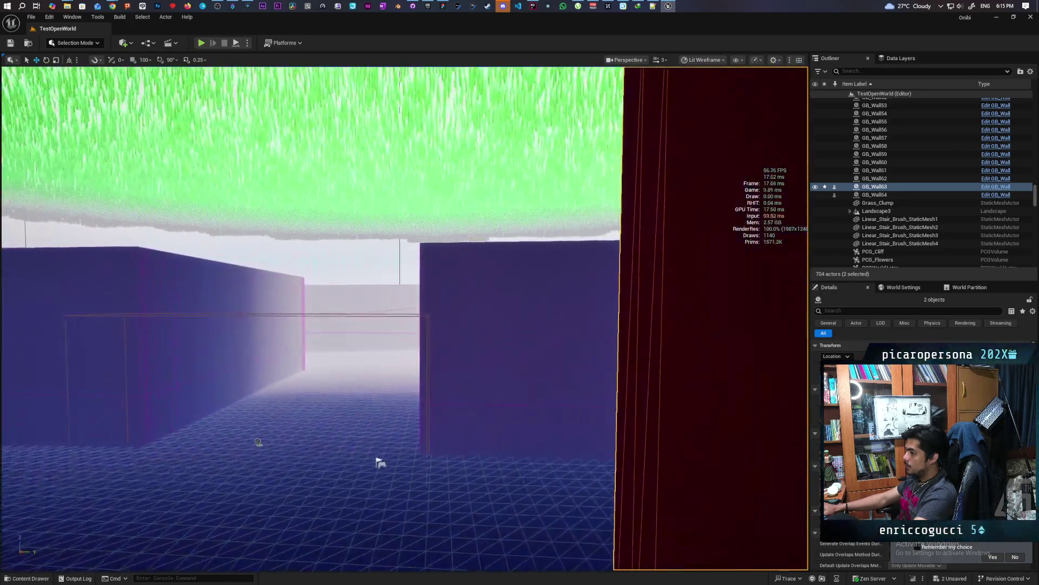
pyautogui.moveTo(380, 461)
pyautogui.mouseDown()
pyautogui.moveTo(453, 341)
pyautogui.moveTo(390, 379)
pyautogui.moveTo(471, 436)
pyautogui.moveTo(607, 437)
pyautogui.mouseUp()
pyautogui.moveTo(598, 357)
pyautogui.mouseDown()
pyautogui.moveTo(598, 348)
pyautogui.moveTo(563, 368)
pyautogui.moveTo(641, 482)
pyautogui.mouseUp()
pyautogui.click(599, 367)
pyautogui.moveTo(658, 525)
pyautogui.mouseDown()
pyautogui.moveTo(482, 437)
pyautogui.moveTo(466, 412)
pyautogui.moveTo(460, 293)
pyautogui.moveTo(332, 306)
pyautogui.mouseUp()
# Move the spawn activator box left and select the BP_SpawnLocation7 capsule
pyautogui.scroll(-3, 262, 366)
pyautogui.click(377, 299)
pyautogui.click(574, 321)
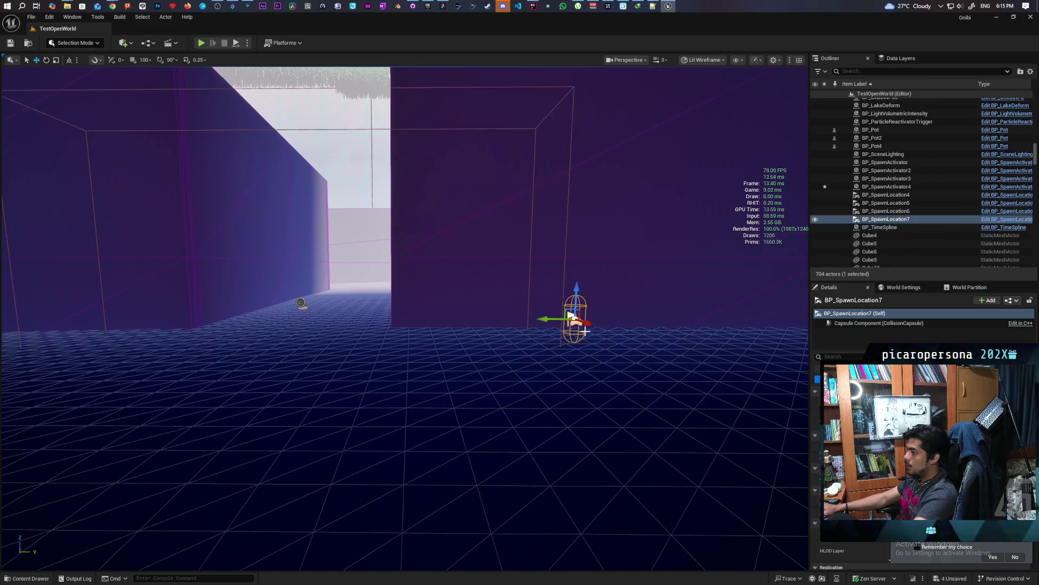
# Shift BP_SpawnLocation7 left along the corridor, save all, and fly over to the grass landscape
pyautogui.moveTo(552, 317); pyautogui.dragTo(356, 322)
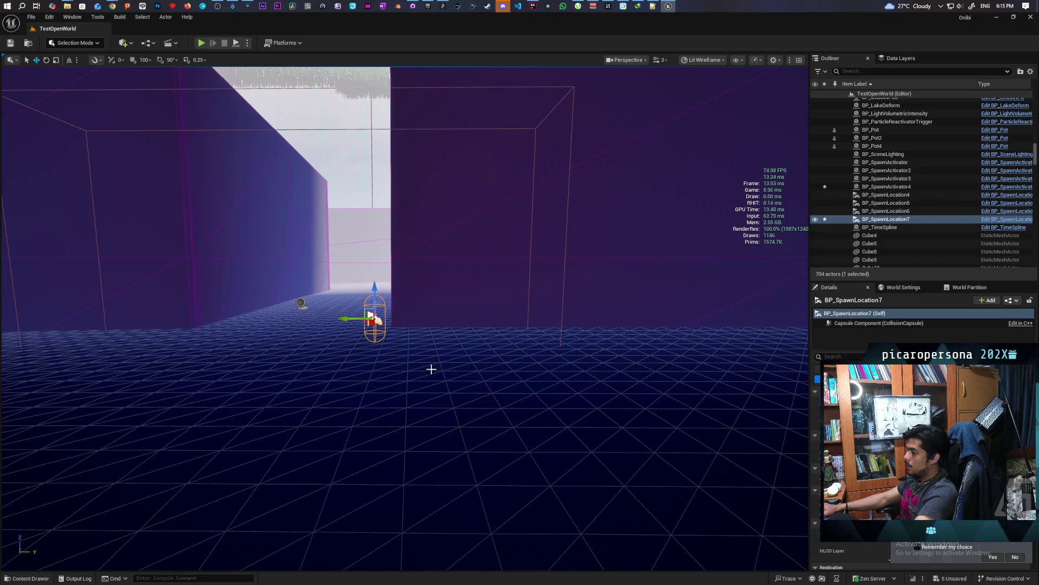
pyautogui.hotkey('ctrl', 's')
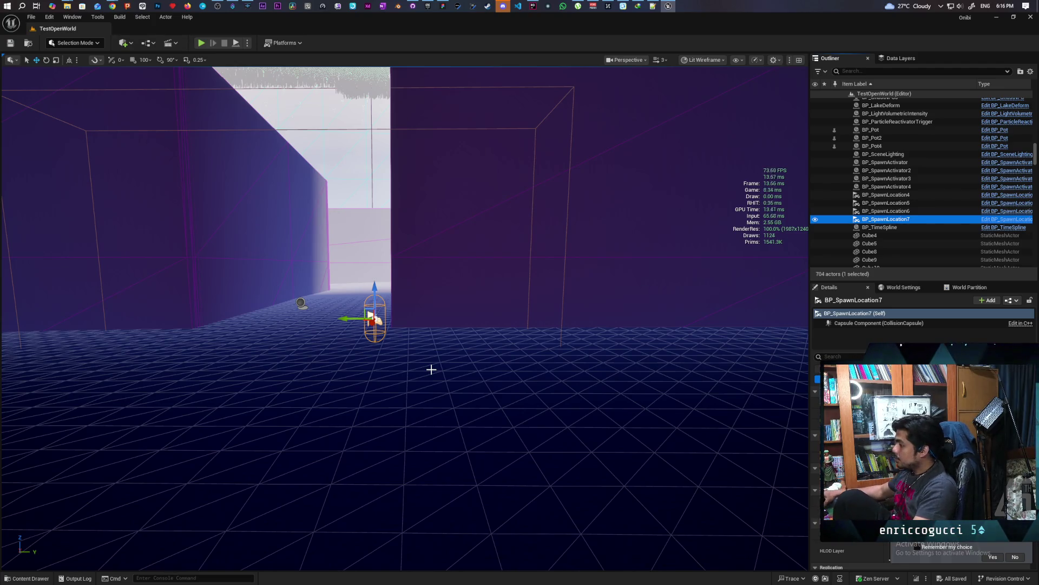
pyautogui.moveTo(470, 342)
pyautogui.mouseDown()
pyautogui.moveTo(450, 349)
pyautogui.moveTo(485, 326)
pyautogui.moveTo(352, 293)
pyautogui.mouseUp()
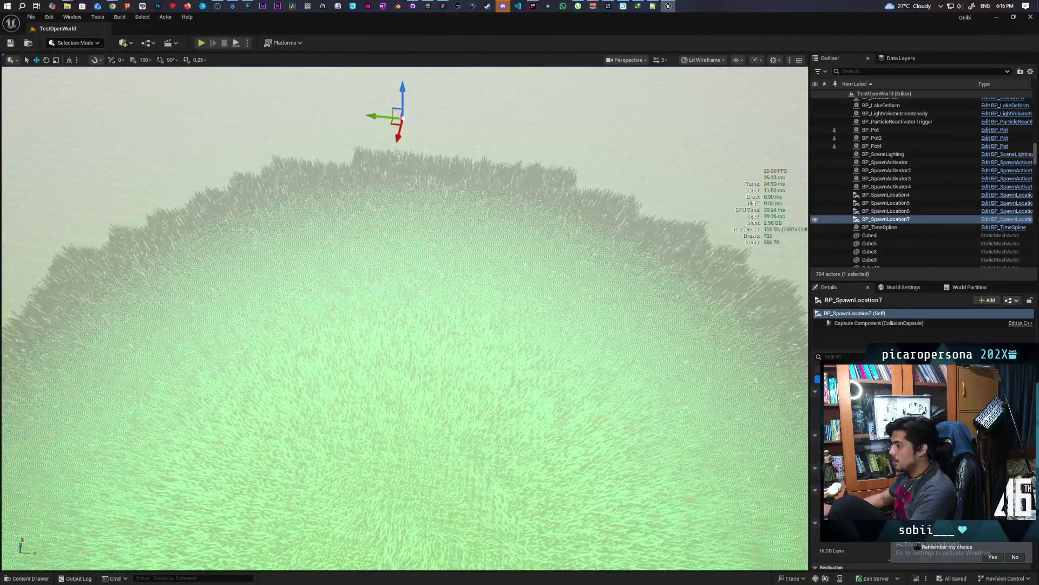
# Select the grass landscape and use Landscape Mode's Visibility tool, undoing a first test hole
pyautogui.click(352, 293)
pyautogui.hotkey('shift', '2')
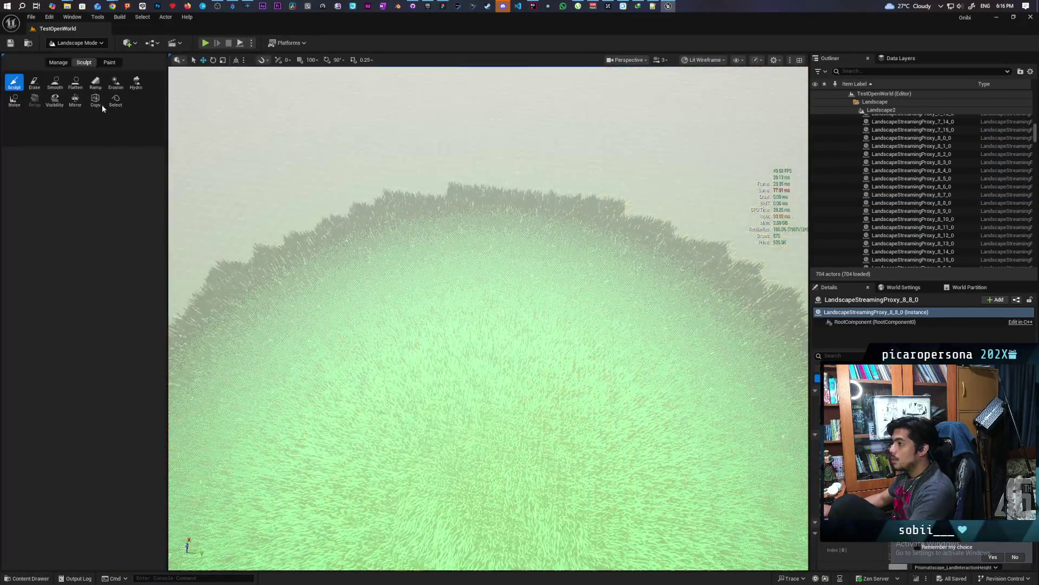
pyautogui.click(55, 100)
pyautogui.click(496, 385)
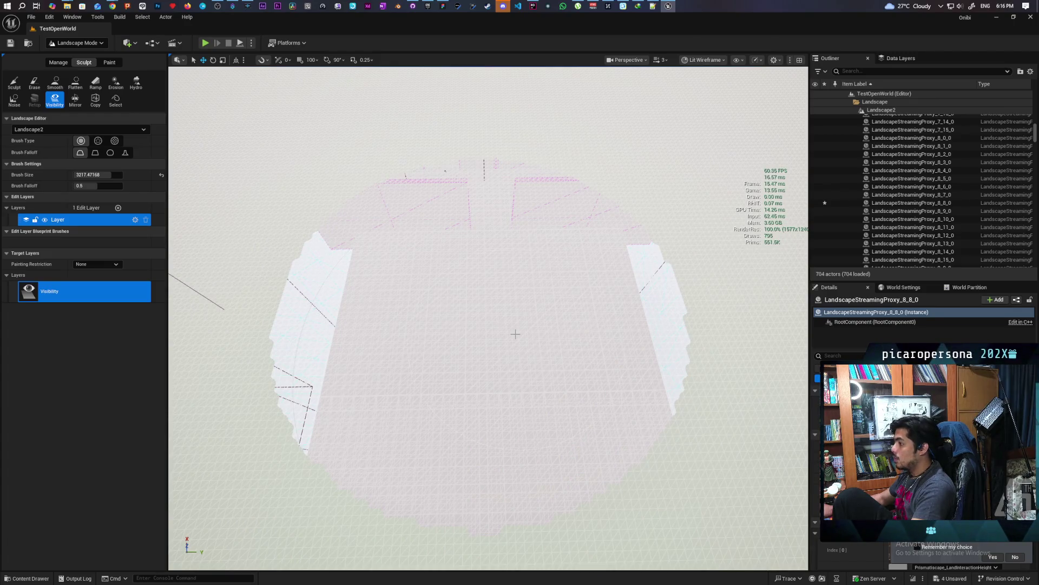
pyautogui.hotkey('ctrl', 'z')
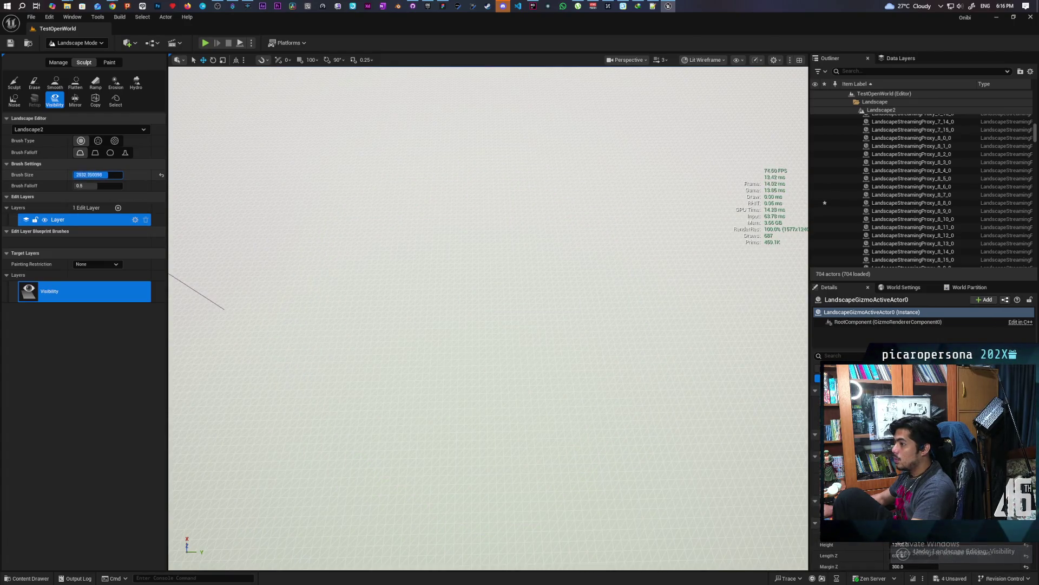
# Set the visibility brush to 3000 and paint hole strokes, undoing the bad trial ones
pyautogui.moveTo(97, 174); pyautogui.dragTo(92, 174)
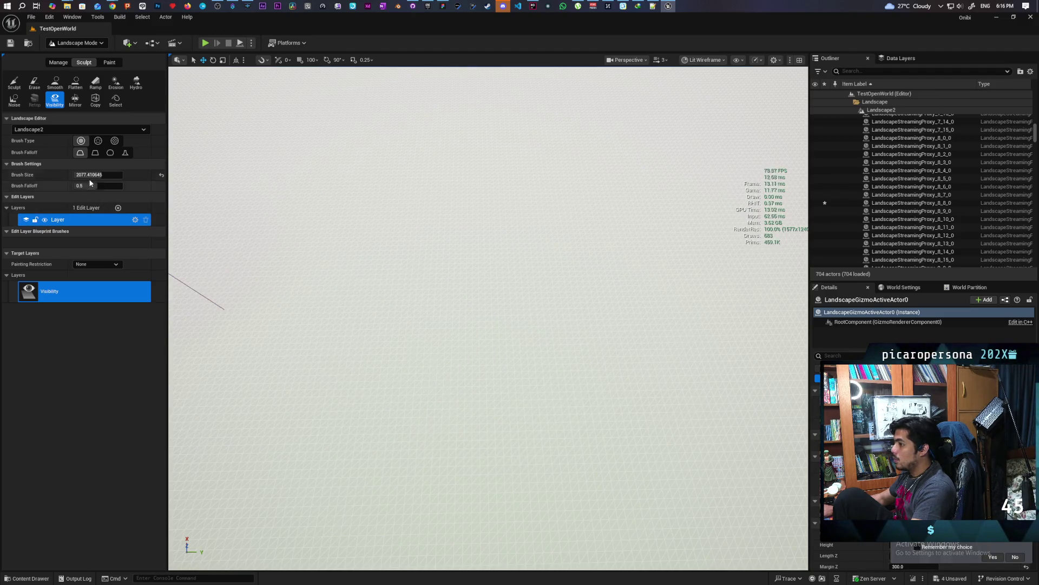
pyautogui.moveTo(97, 174); pyautogui.dragTo(97, 174)
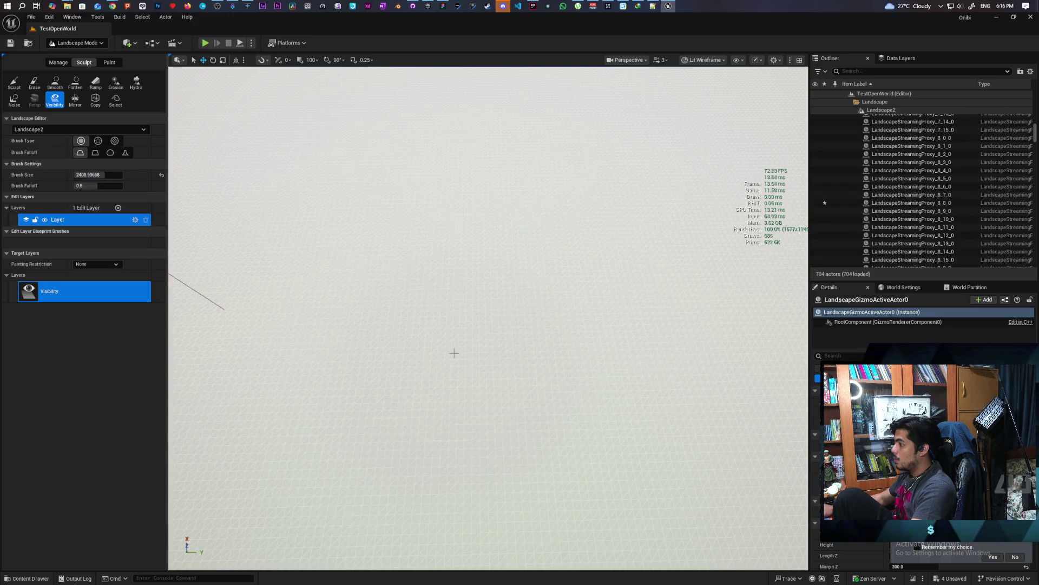
pyautogui.moveTo(453, 353); pyautogui.dragTo(465, 358)
pyautogui.hotkey('ctrl', 'z')
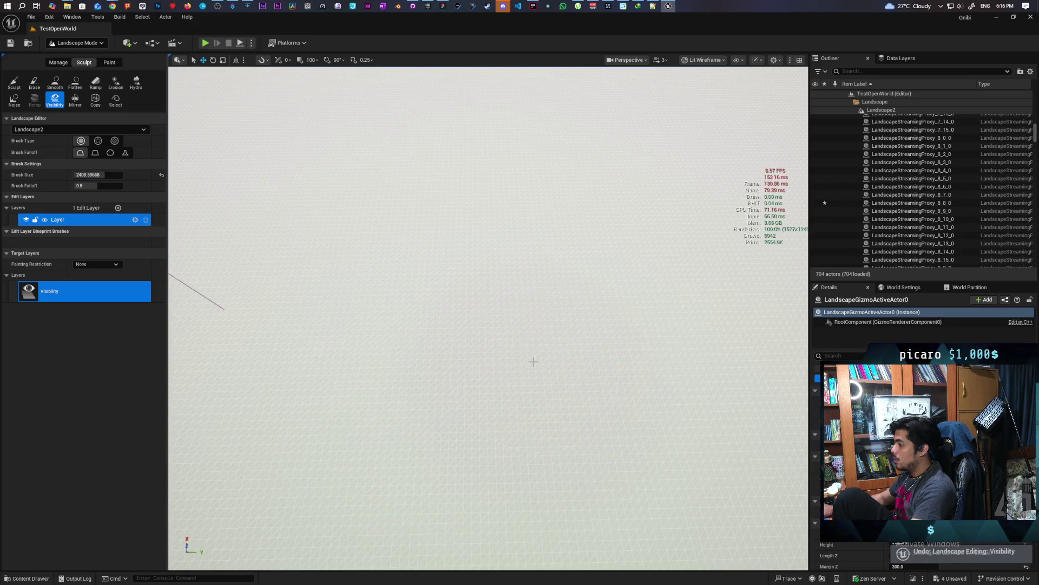
pyautogui.moveTo(542, 357); pyautogui.dragTo(549, 354)
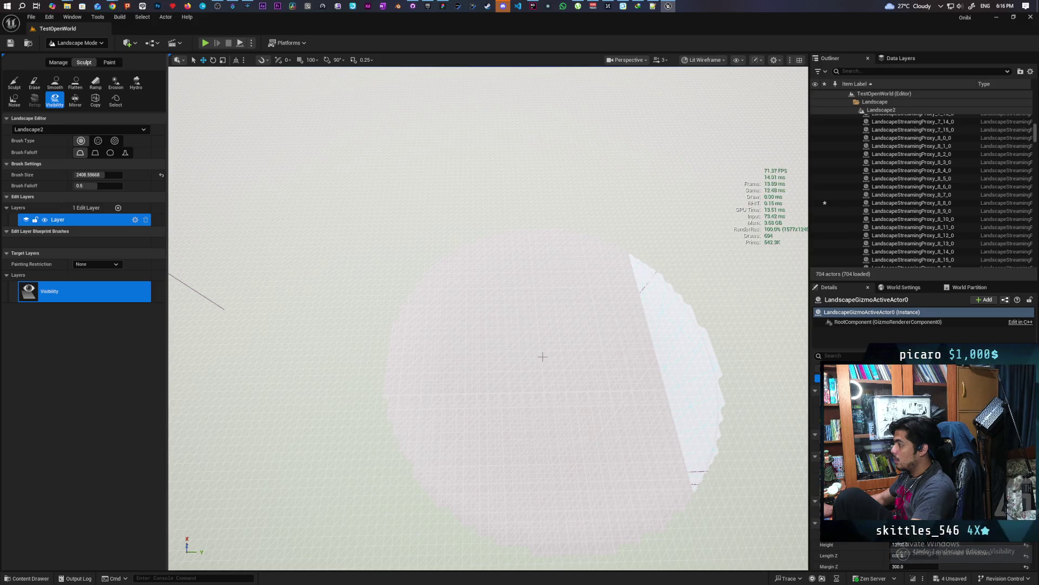
pyautogui.hotkey('ctrl', 'z')
pyautogui.moveTo(484, 348); pyautogui.dragTo(475, 346)
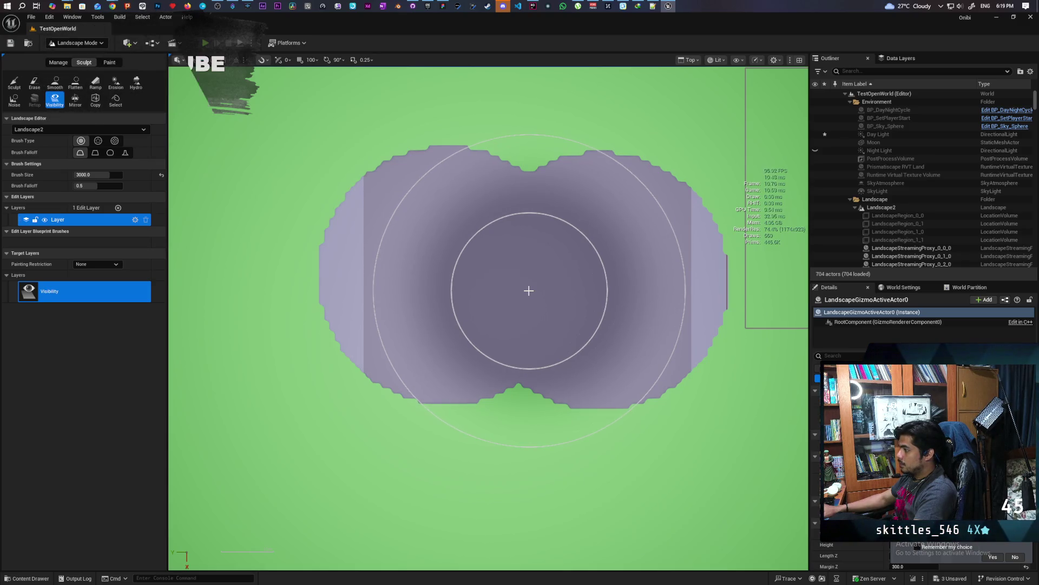
# Erase the old mask and stamp a single clean round visibility hole in Landscape2
pyautogui.moveTo(529, 291)
pyautogui.mouseDown()
pyautogui.moveTo(506, 262)
pyautogui.moveTo(482, 323)
pyautogui.moveTo(568, 260)
pyautogui.moveTo(571, 303)
pyautogui.mouseUp()
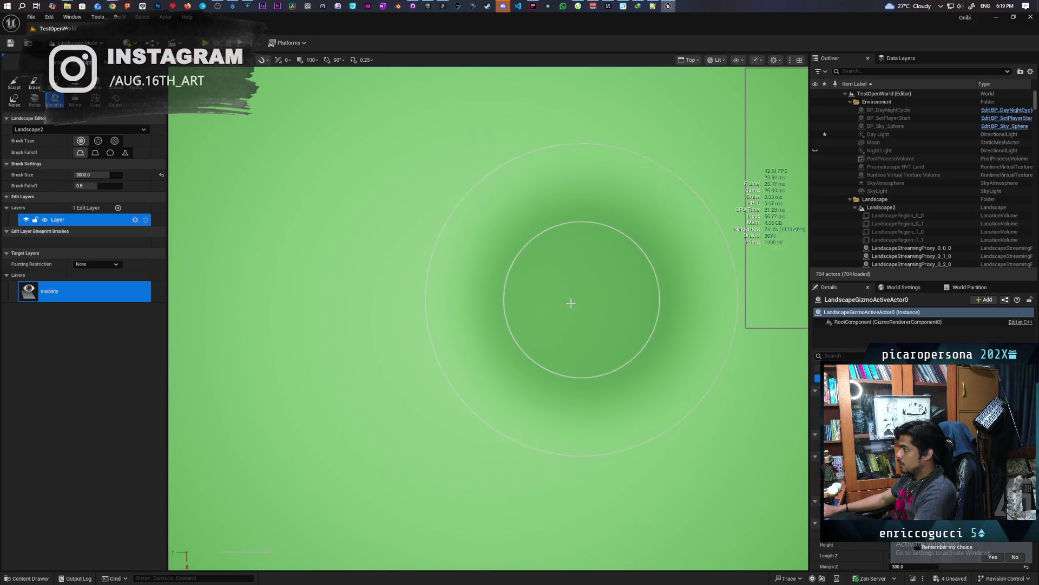
pyautogui.click(510, 293)
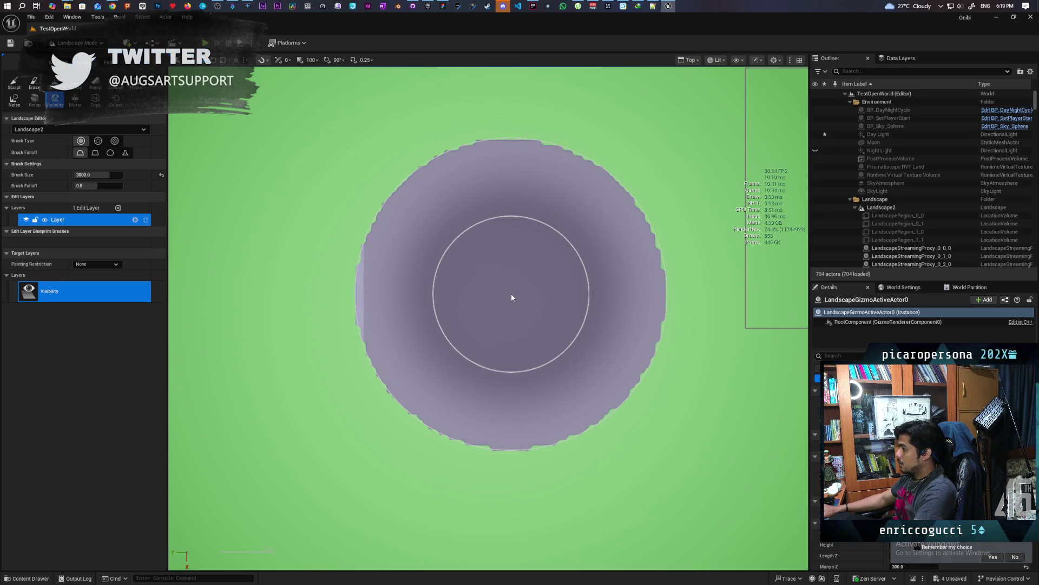
pyautogui.hotkey('ctrl', 'z')
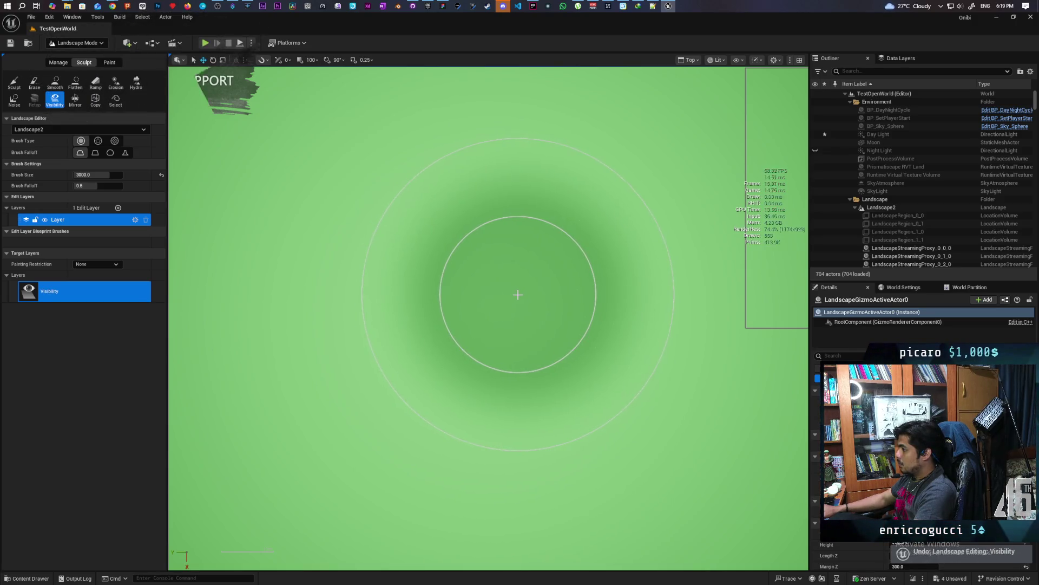
pyautogui.hotkey('ctrl', 'y')
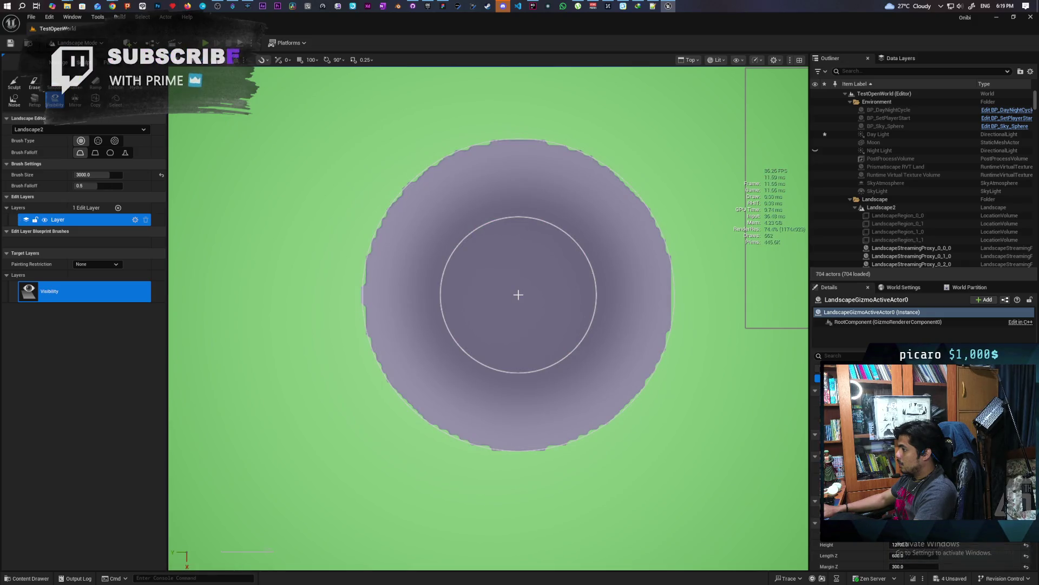
pyautogui.hotkey('ctrl', 'z')
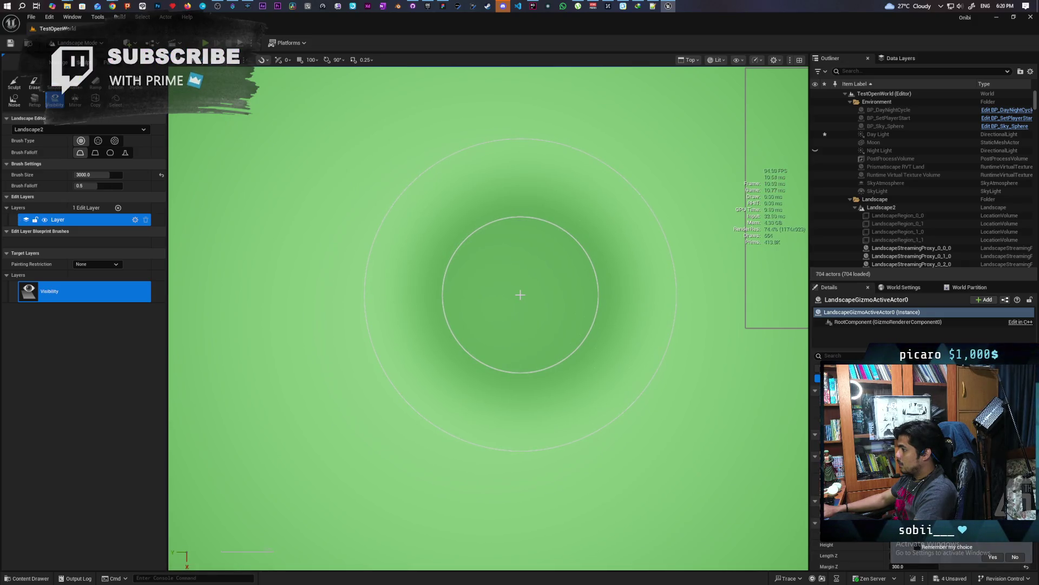
pyautogui.hotkey('ctrl', 'y')
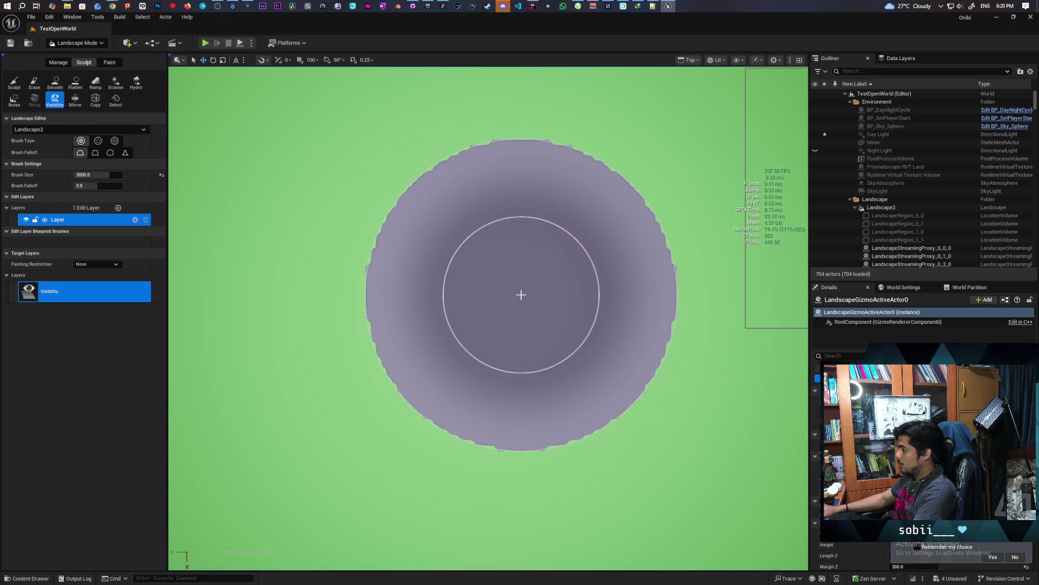
pyautogui.hotkey('ctrl', 'z')
pyautogui.click(534, 340)
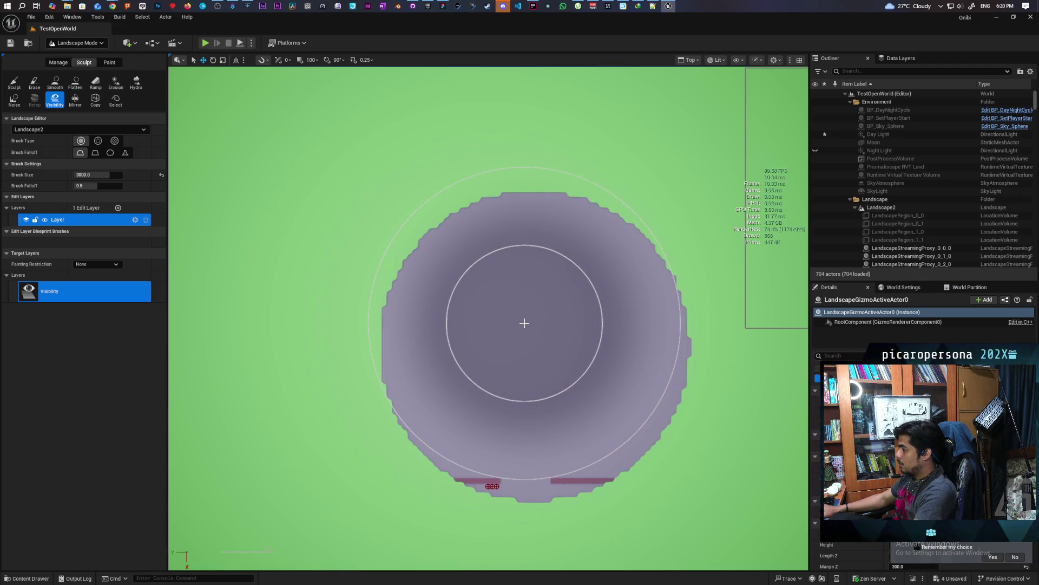
pyautogui.moveTo(524, 323)
pyautogui.mouseDown()
pyautogui.moveTo(501, 327)
pyautogui.moveTo(550, 327)
pyautogui.moveTo(524, 325)
pyautogui.mouseUp()
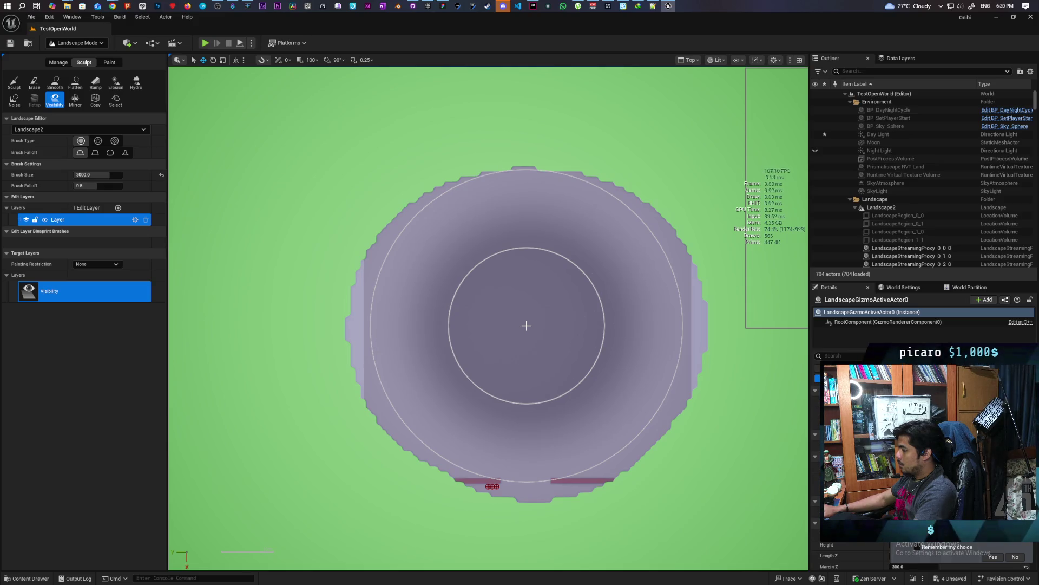
pyautogui.hotkey('ctrl', 'z')
pyautogui.hotkey('ctrl', 'z')
pyautogui.hotkey('ctrl', 'z')
pyautogui.hotkey('ctrl', 'z')
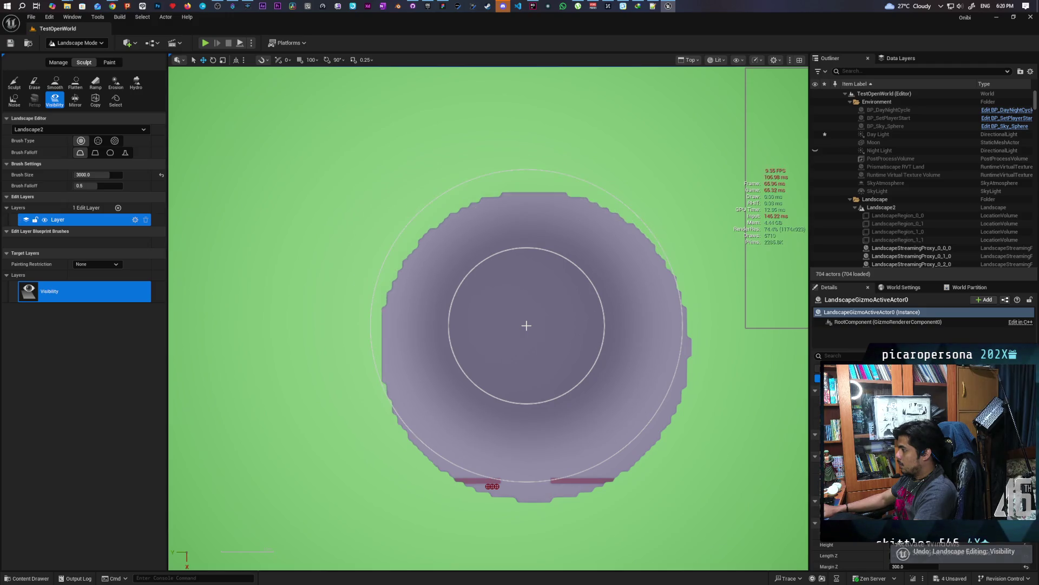
pyautogui.click(527, 326)
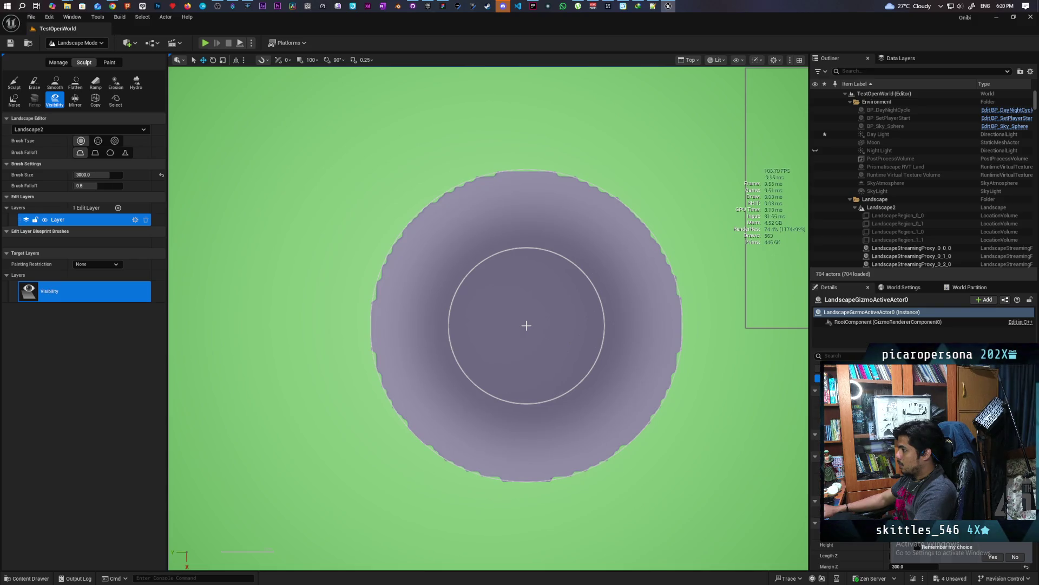
# Return to Selection Mode and set the viewport to Perspective
pyautogui.click(66, 65)
pyautogui.click(85, 43)
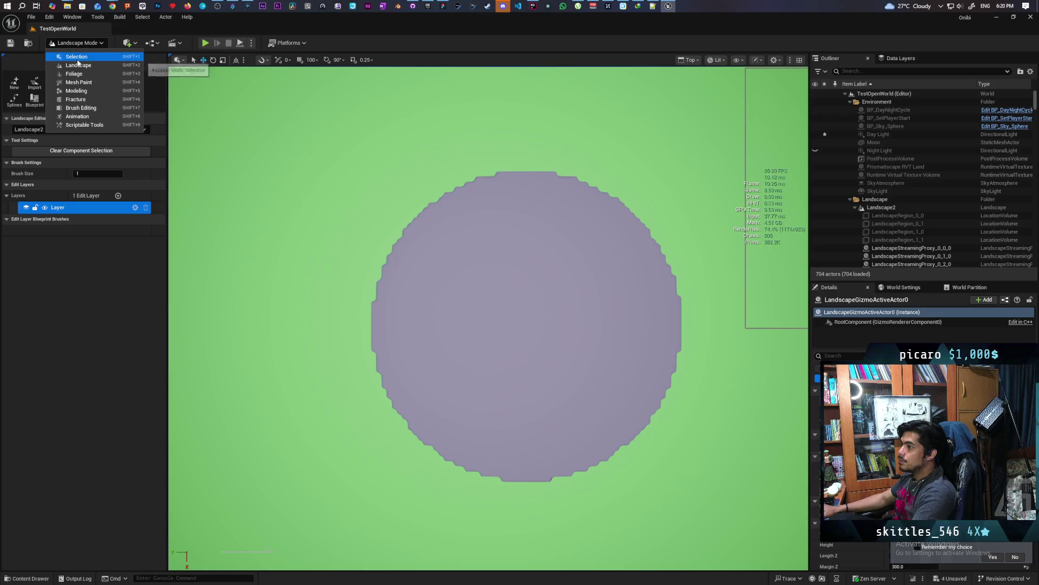
pyautogui.click(76, 51)
pyautogui.moveTo(384, 250); pyautogui.dragTo(361, 195)
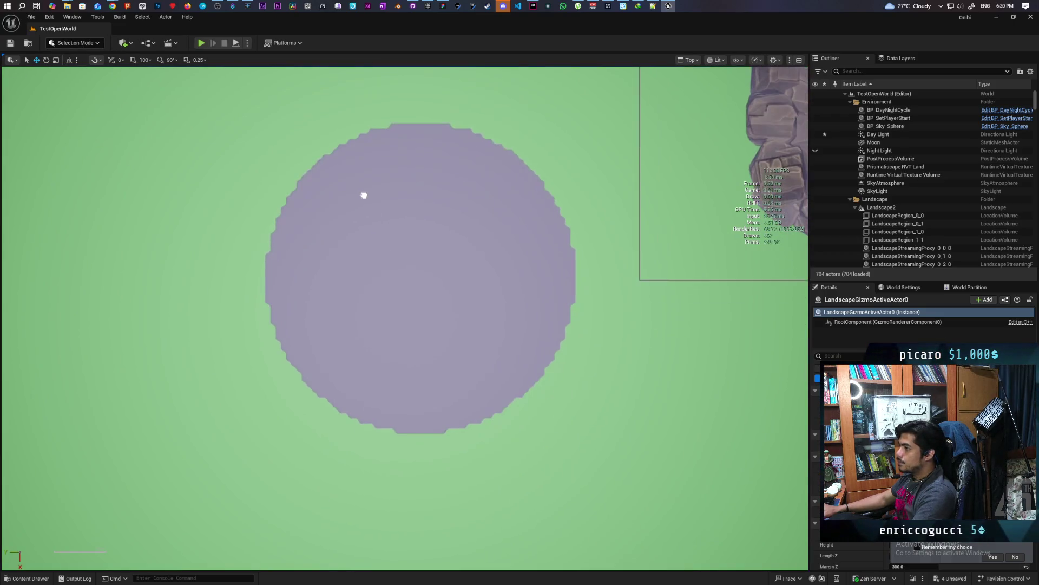
pyautogui.click(688, 60)
pyautogui.click(717, 93)
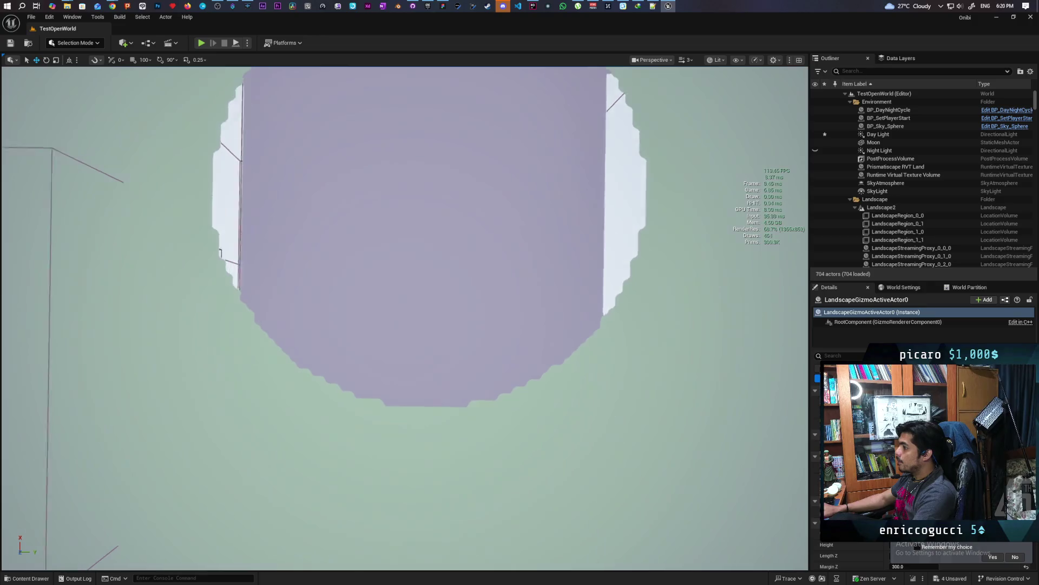
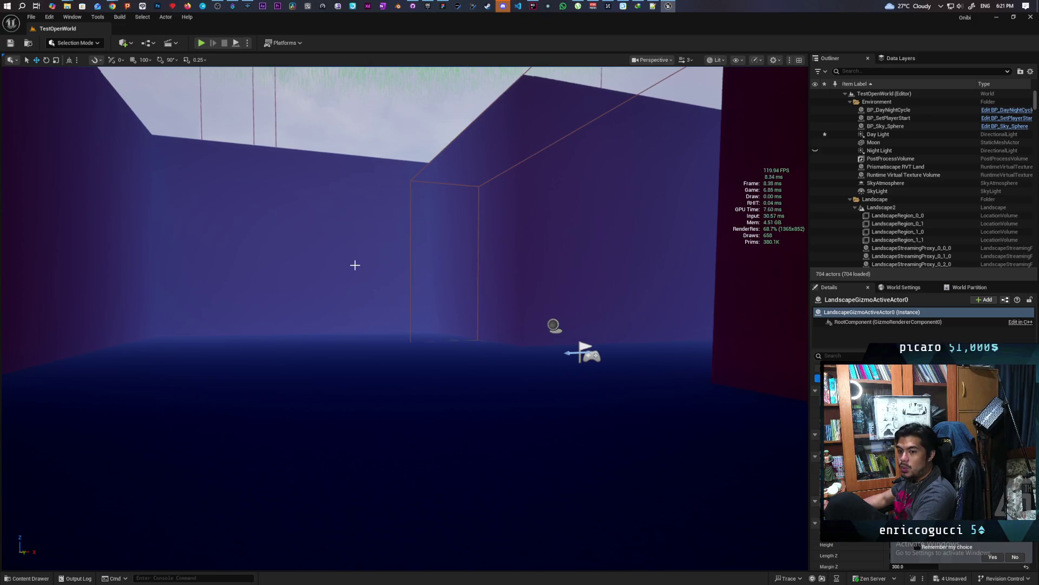
# Fly the camera down the walled corridor and select the wall GB_Wall33
pyautogui.moveTo(374, 251)
pyautogui.mouseDown()
pyautogui.moveTo(487, 238)
pyautogui.moveTo(401, 233)
pyautogui.moveTo(455, 230)
pyautogui.mouseUp()
pyautogui.moveTo(504, 309)
pyautogui.mouseDown()
pyautogui.moveTo(348, 365)
pyautogui.moveTo(451, 379)
pyautogui.moveTo(506, 420)
pyautogui.moveTo(490, 424)
pyautogui.moveTo(484, 373)
pyautogui.moveTo(466, 375)
pyautogui.moveTo(466, 412)
pyautogui.moveTo(460, 368)
pyautogui.moveTo(487, 369)
pyautogui.moveTo(487, 347)
pyautogui.moveTo(466, 341)
pyautogui.moveTo(444, 368)
pyautogui.mouseUp()
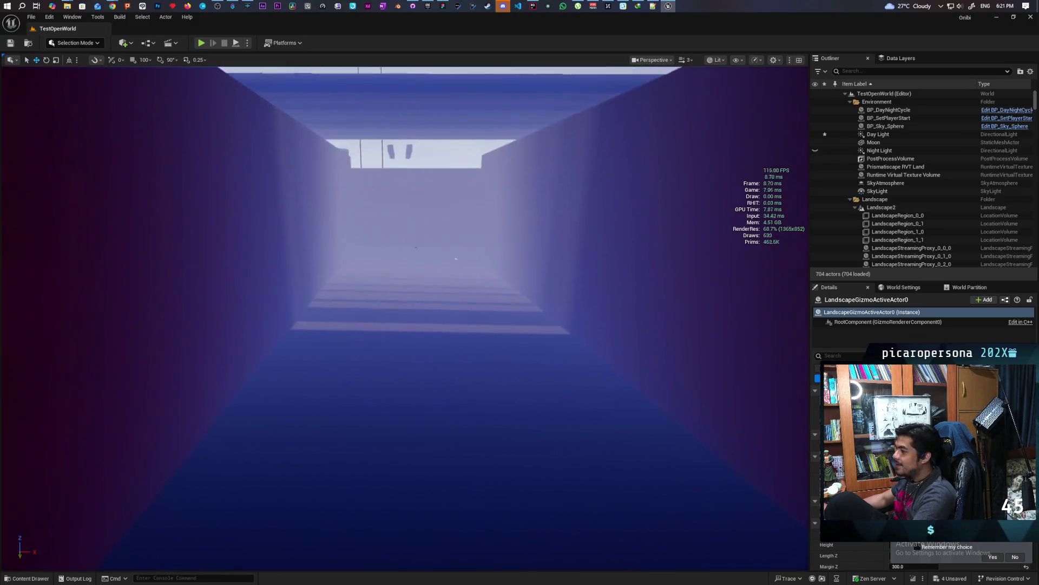
pyautogui.moveTo(444, 368)
pyautogui.mouseDown()
pyautogui.moveTo(444, 333)
pyautogui.moveTo(368, 346)
pyautogui.moveTo(390, 336)
pyautogui.moveTo(347, 319)
pyautogui.moveTo(373, 341)
pyautogui.moveTo(390, 379)
pyautogui.moveTo(403, 366)
pyautogui.mouseUp()
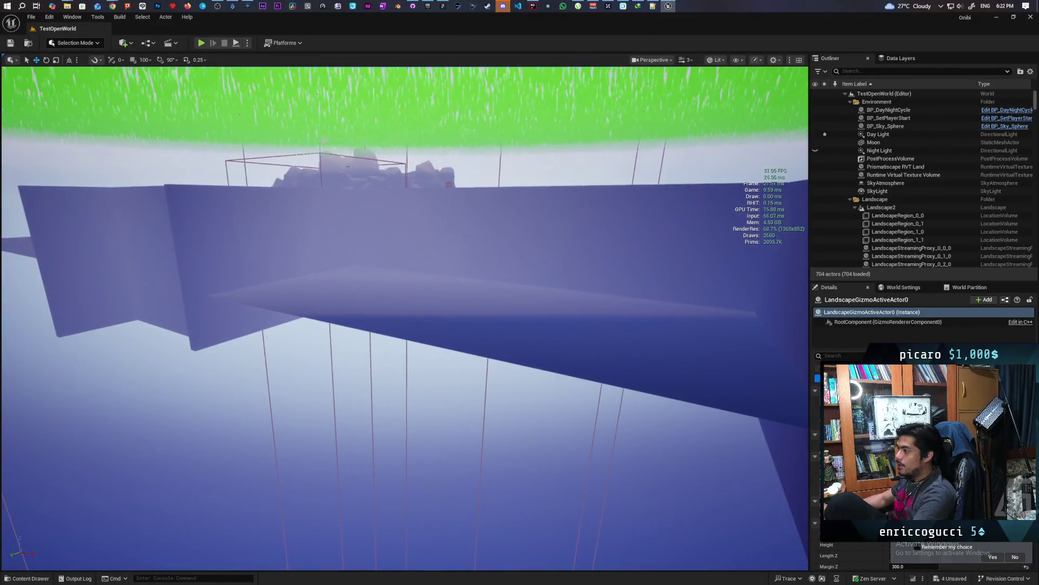
pyautogui.click(421, 229)
pyautogui.moveTo(421, 229)
pyautogui.mouseDown()
pyautogui.moveTo(558, 256)
pyautogui.moveTo(420, 235)
pyautogui.mouseUp()
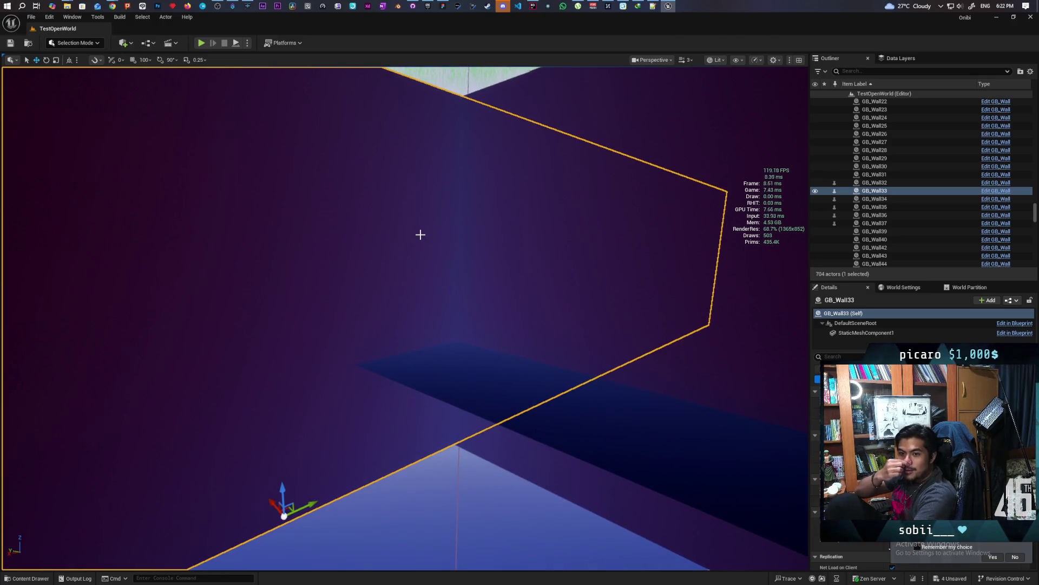
# Scale GB_Wall33 down along its length about its centre, then orbit around to check it
pyautogui.moveTo(479, 253)
pyautogui.mouseDown()
pyautogui.moveTo(348, 252)
pyautogui.moveTo(604, 280)
pyautogui.mouseUp()
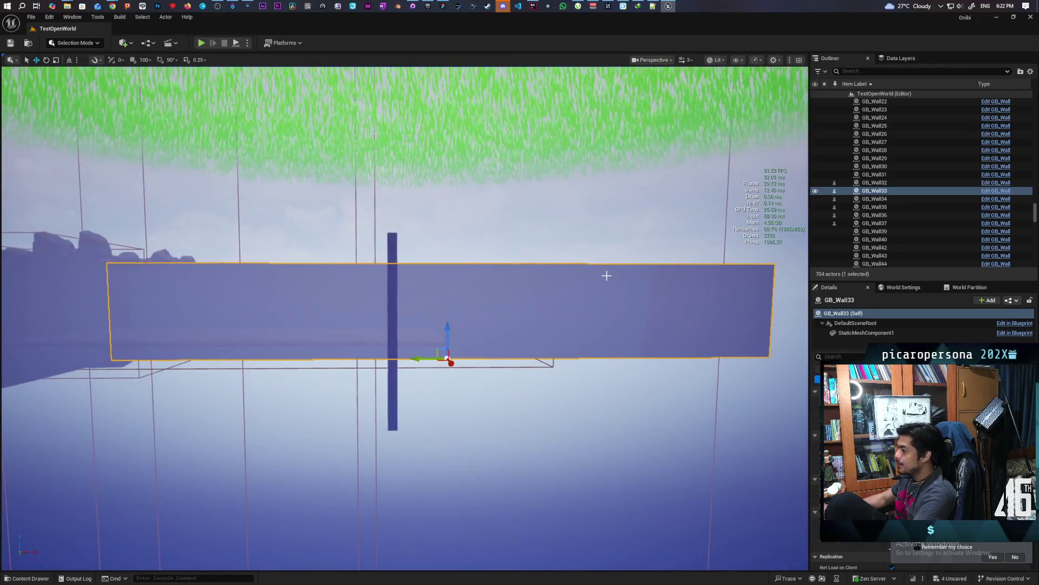
pyautogui.hotkey('ctrl', 'z')
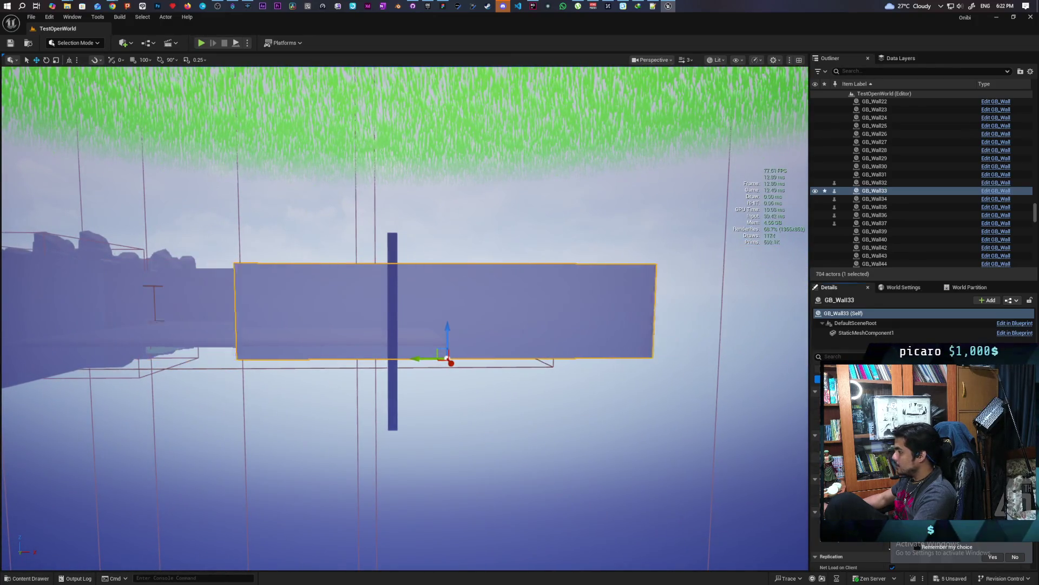
pyautogui.moveTo(433, 356); pyautogui.dragTo(548, 380)
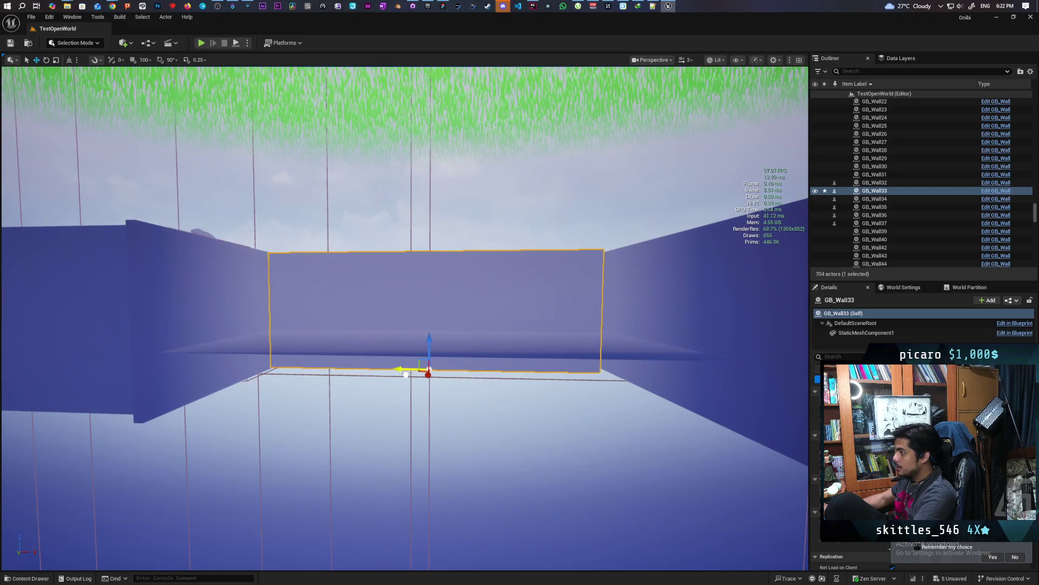
pyautogui.moveTo(406, 325)
pyautogui.mouseDown()
pyautogui.moveTo(449, 335)
pyautogui.moveTo(417, 331)
pyautogui.mouseUp()
pyautogui.moveTo(398, 401)
pyautogui.mouseDown()
pyautogui.moveTo(379, 427)
pyautogui.moveTo(360, 428)
pyautogui.moveTo(765, 425)
pyautogui.mouseUp()
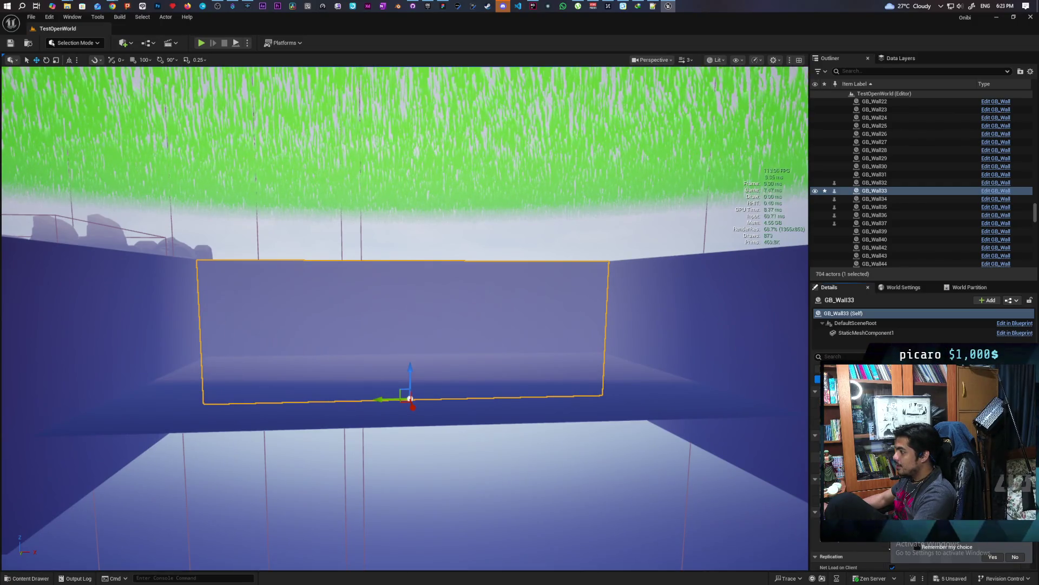
pyautogui.moveTo(535, 444)
pyautogui.mouseDown()
pyautogui.moveTo(228, 425)
pyautogui.moveTo(274, 397)
pyautogui.moveTo(433, 395)
pyautogui.moveTo(406, 387)
pyautogui.moveTo(406, 368)
pyautogui.moveTo(438, 373)
pyautogui.moveTo(400, 377)
pyautogui.moveTo(549, 431)
pyautogui.mouseUp()
# Slide GB_Wall33 left along the corridor and fly the camera through the opened gap
pyautogui.moveTo(458, 390); pyautogui.dragTo(413, 393)
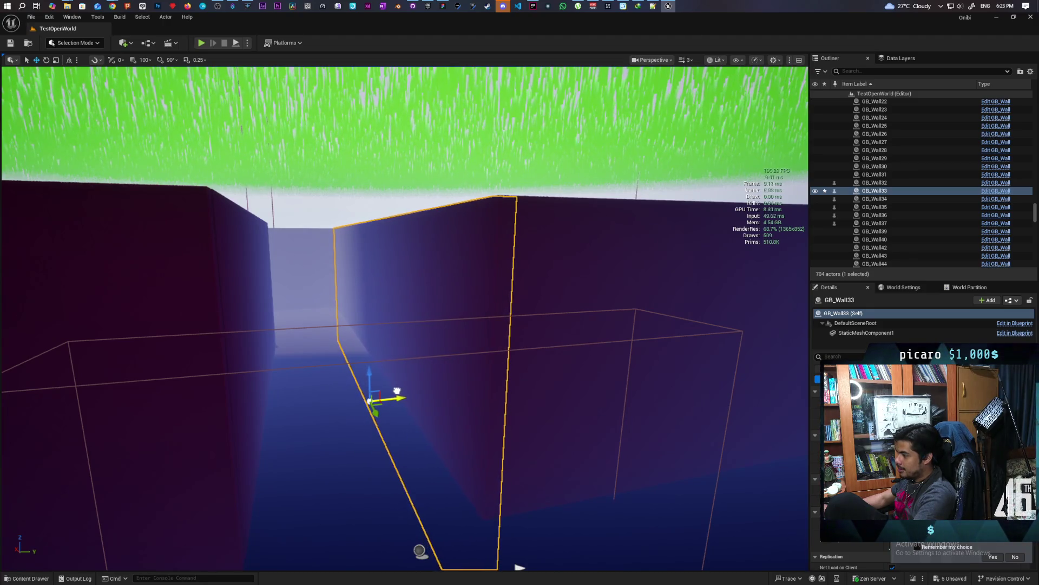
pyautogui.moveTo(458, 415)
pyautogui.mouseDown()
pyautogui.moveTo(464, 403)
pyautogui.moveTo(456, 412)
pyautogui.mouseUp()
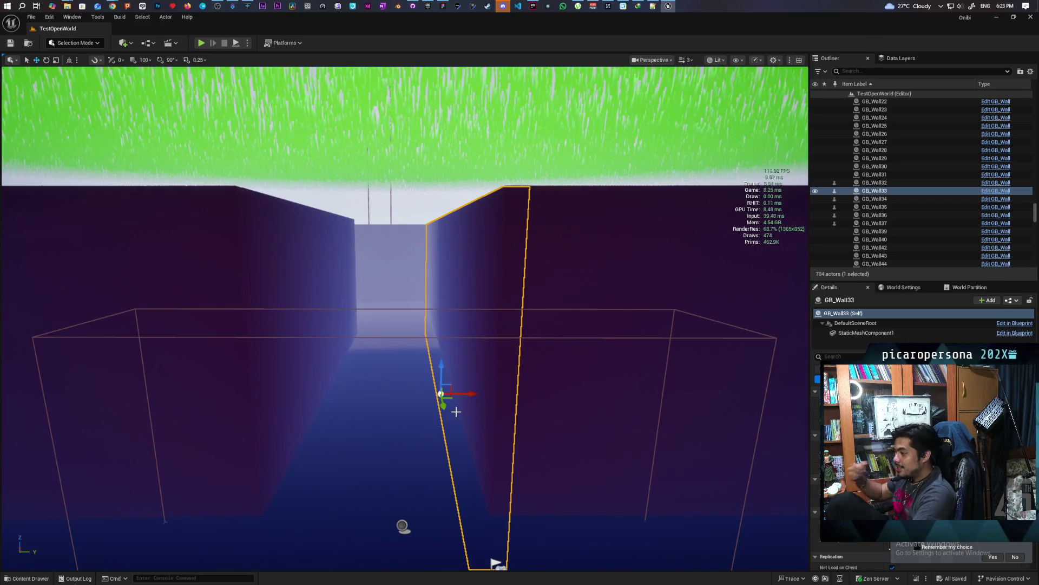
pyautogui.moveTo(419, 412)
pyautogui.mouseDown()
pyautogui.moveTo(441, 409)
pyautogui.moveTo(377, 418)
pyautogui.mouseUp()
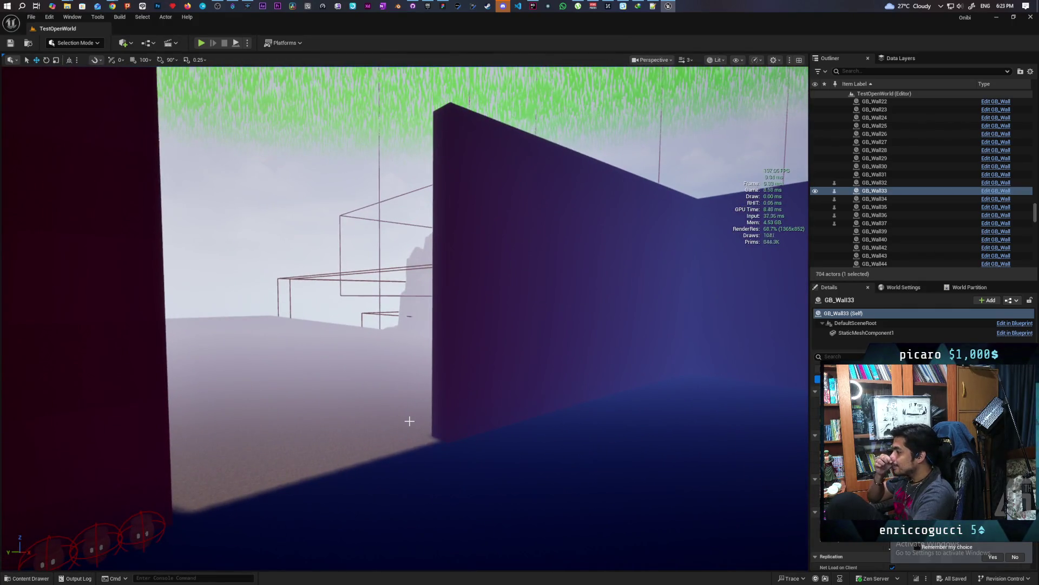
pyautogui.moveTo(489, 392); pyautogui.dragTo(540, 400)
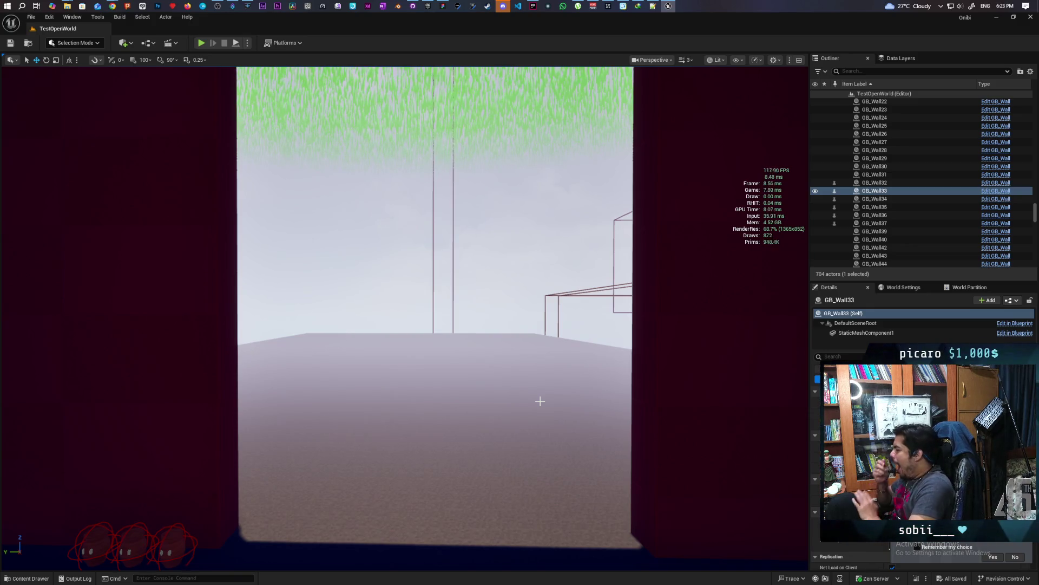
pyautogui.moveTo(552, 375); pyautogui.dragTo(643, 179)
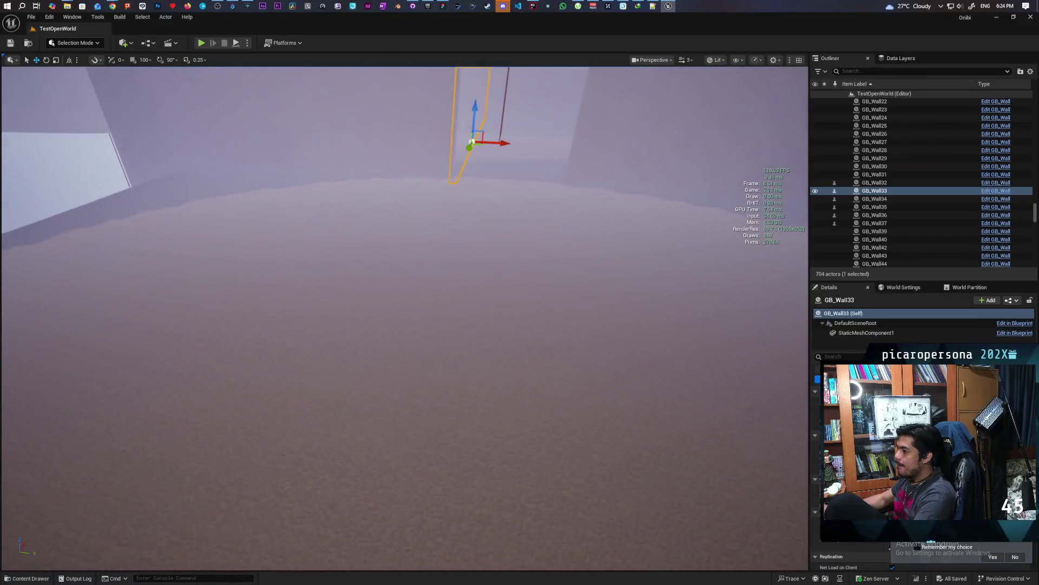
# Select the landscape, enter Landscape Mode's Paint tools and choose the UG target layer
pyautogui.click(267, 418)
pyautogui.hotkey('shift', '2')
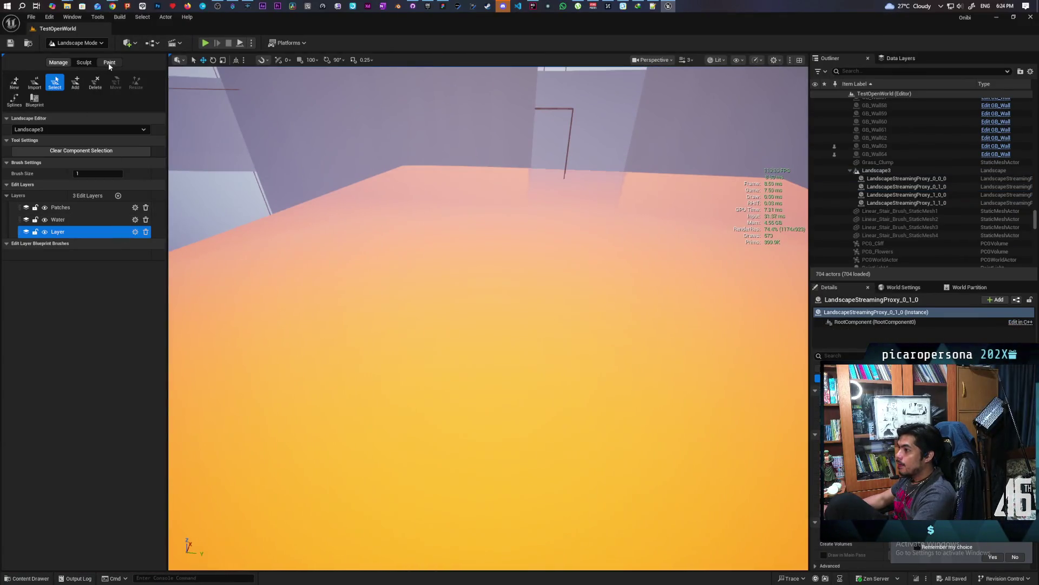
pyautogui.click(109, 63)
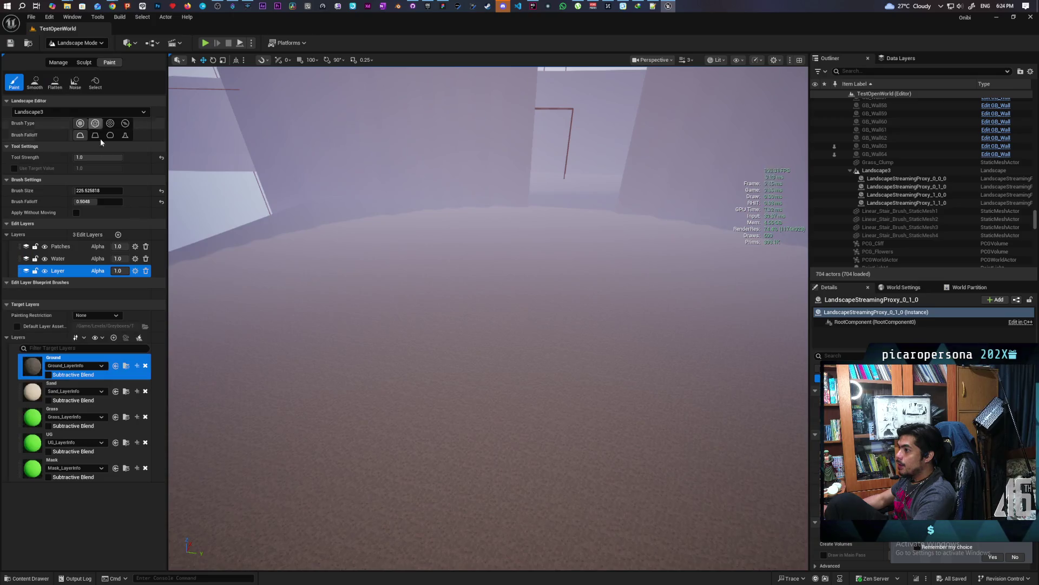
pyautogui.click(95, 440)
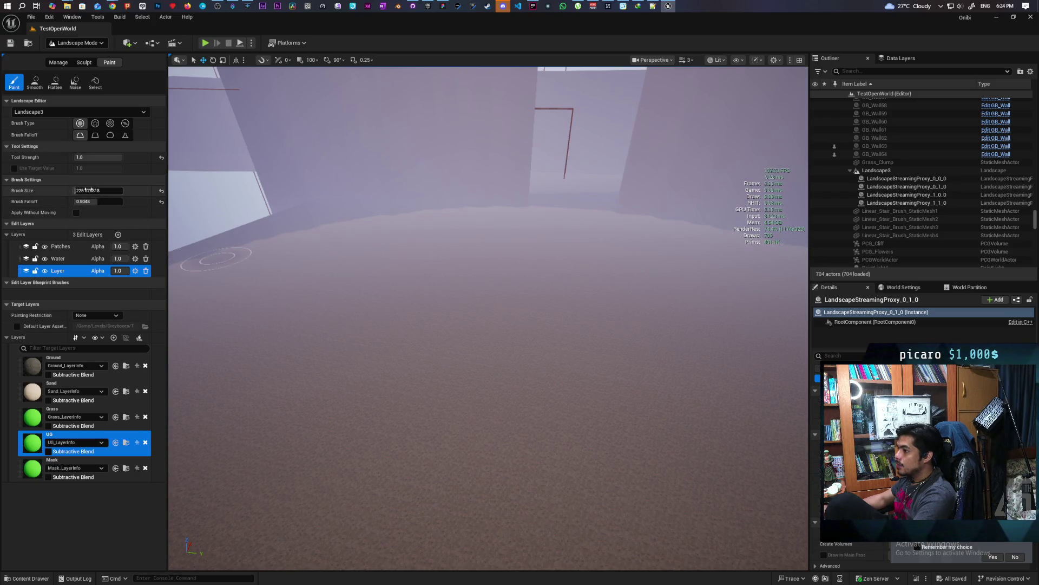
# Paint the UG layer across several patches of the floor so grass grows there
pyautogui.moveTo(431, 403)
pyautogui.mouseDown()
pyautogui.moveTo(479, 399)
pyautogui.moveTo(445, 308)
pyautogui.moveTo(365, 283)
pyautogui.mouseUp()
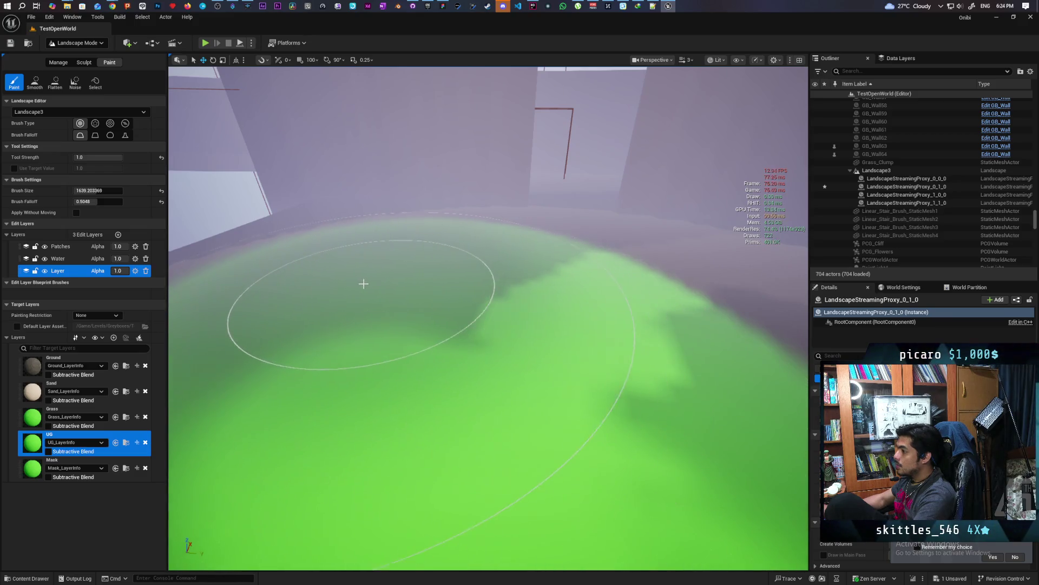
pyautogui.scroll(5, 349, 284)
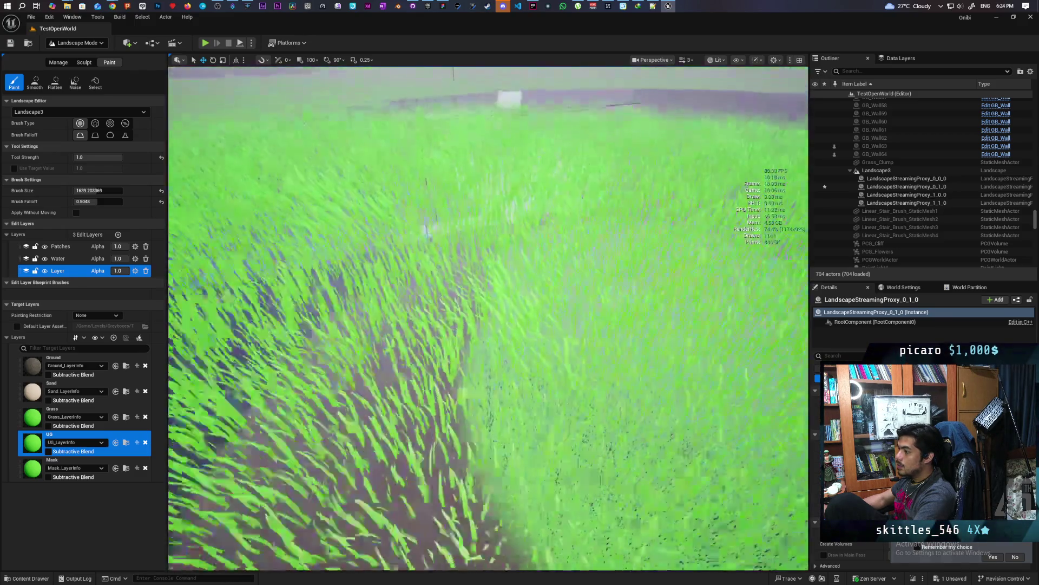
pyautogui.scroll(-5, 499, 260)
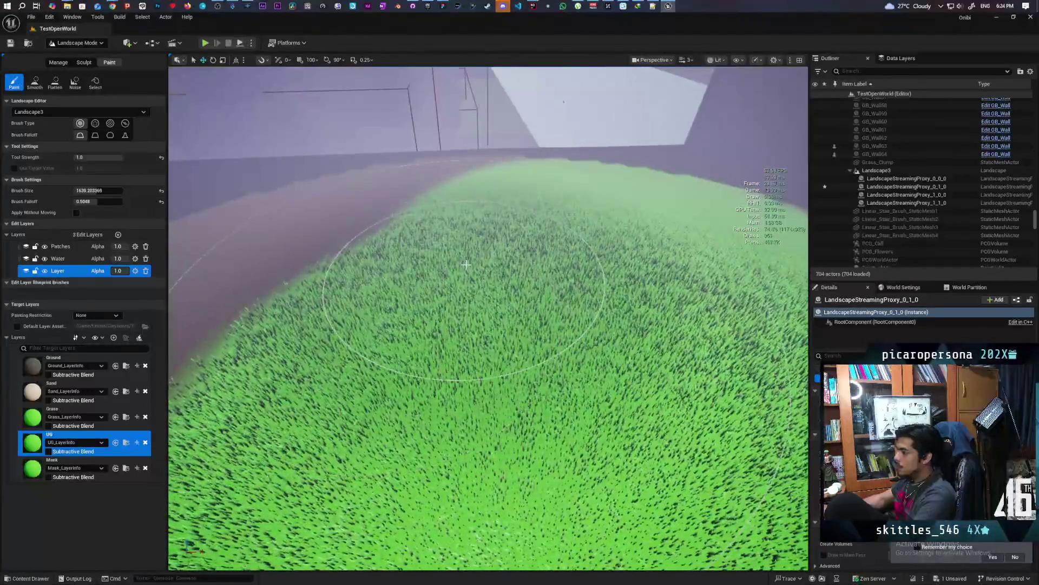
pyautogui.moveTo(498, 260); pyautogui.dragTo(403, 249)
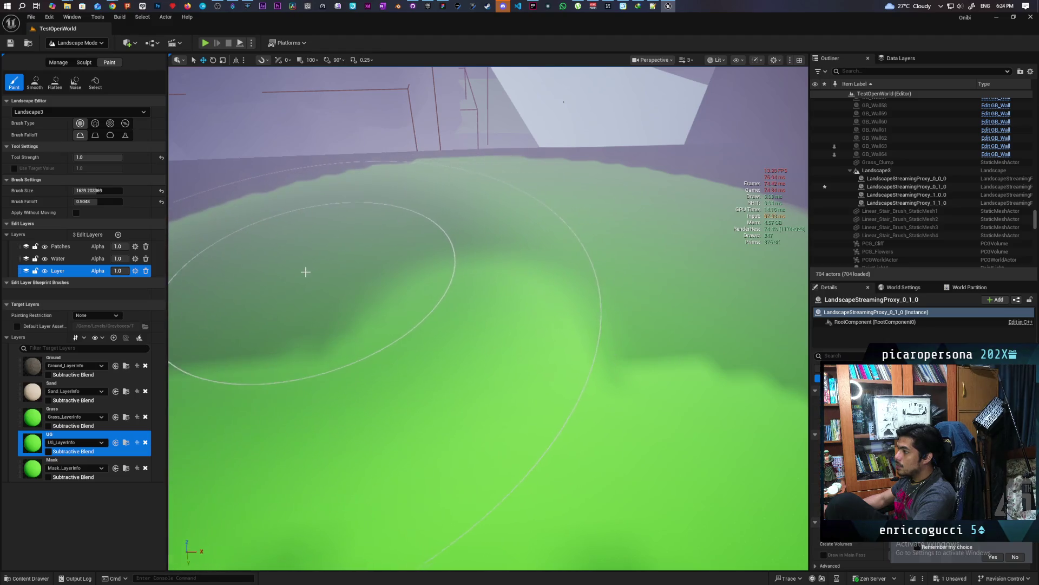
pyautogui.moveTo(280, 339); pyautogui.dragTo(368, 245)
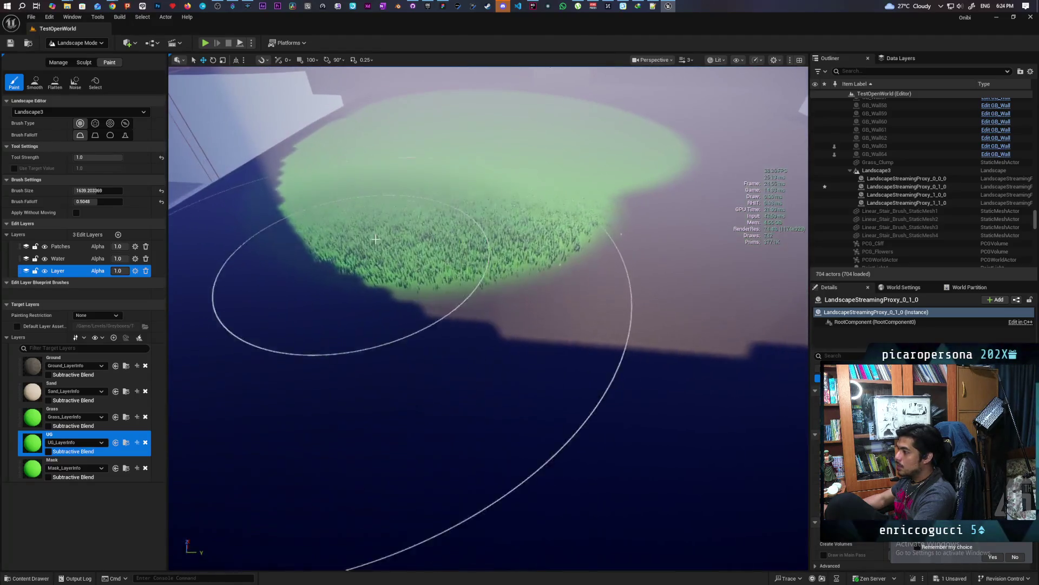
pyautogui.moveTo(474, 183); pyautogui.dragTo(512, 191)
pyautogui.moveTo(613, 200); pyautogui.dragTo(527, 193)
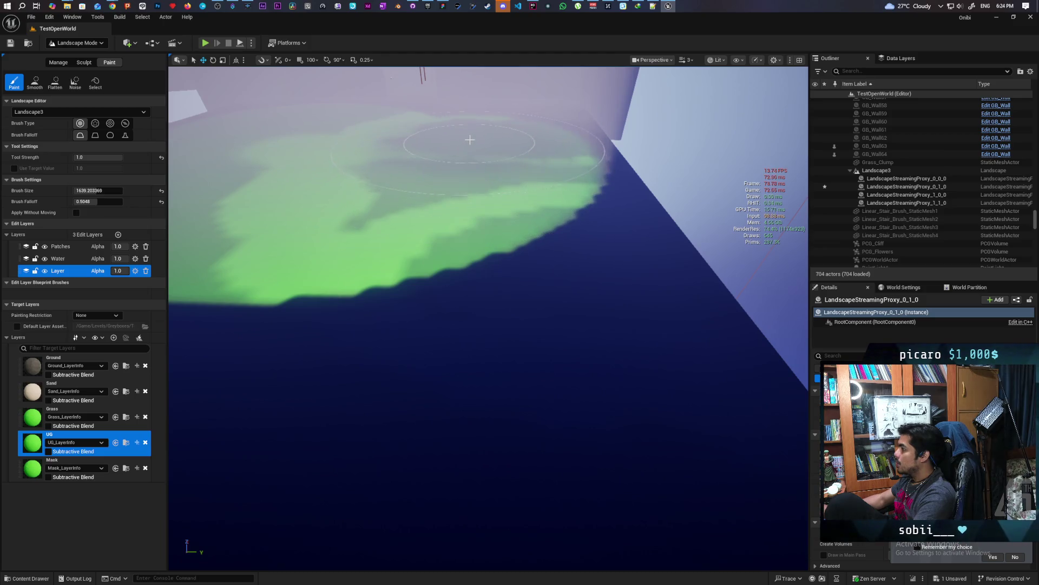
pyautogui.scroll(8, 470, 180)
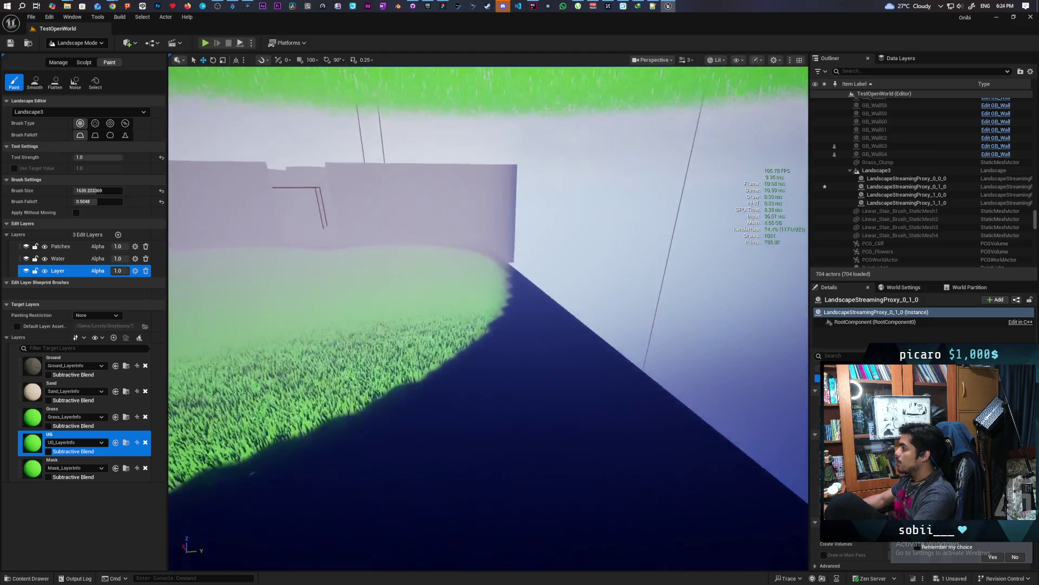
pyautogui.scroll(-8, 479, 260)
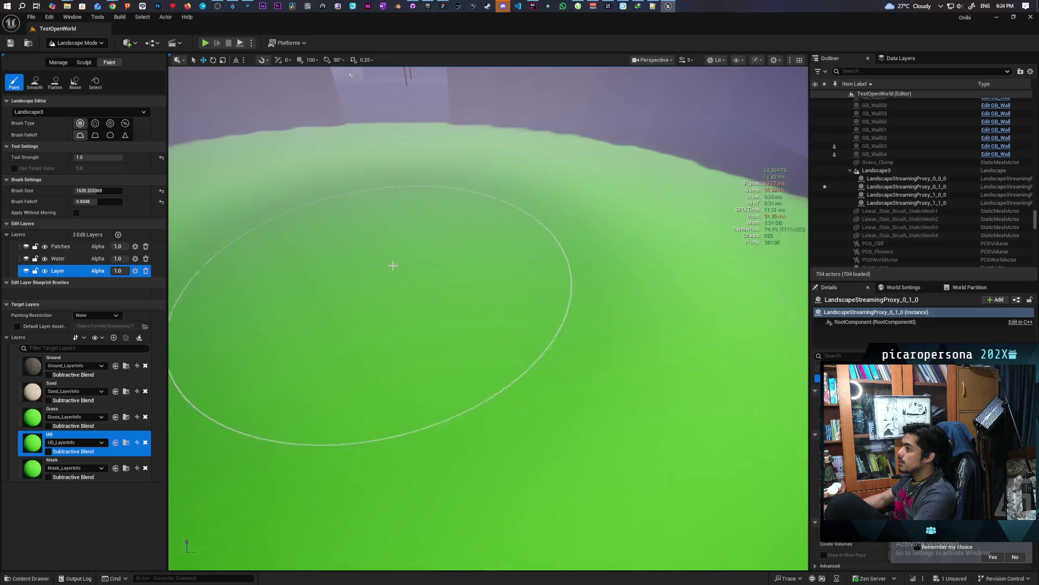
pyautogui.scroll(8, 390, 263)
pyautogui.scroll(-5, 367, 111)
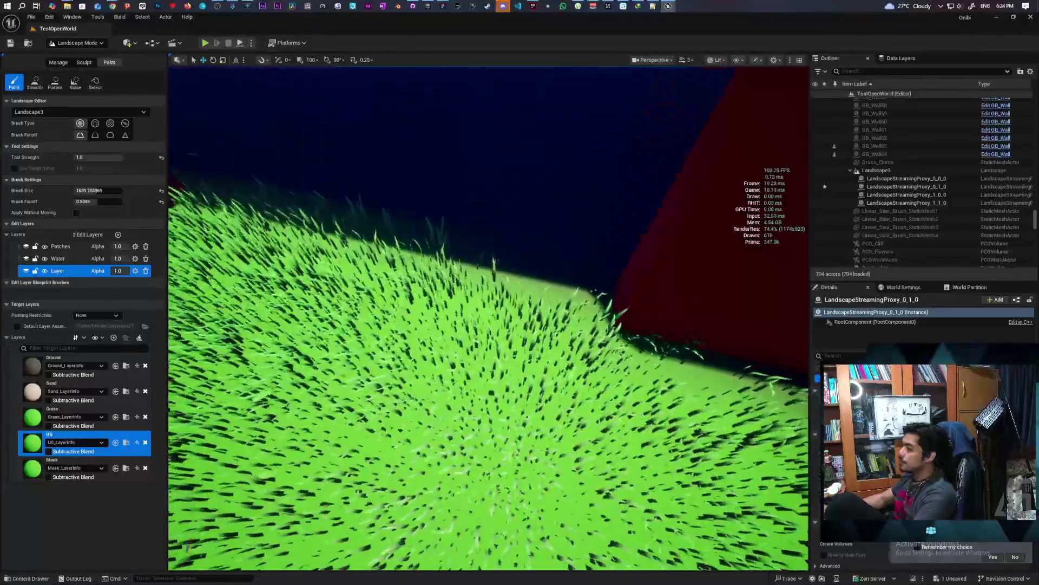
pyautogui.scroll(-5, 488, 317)
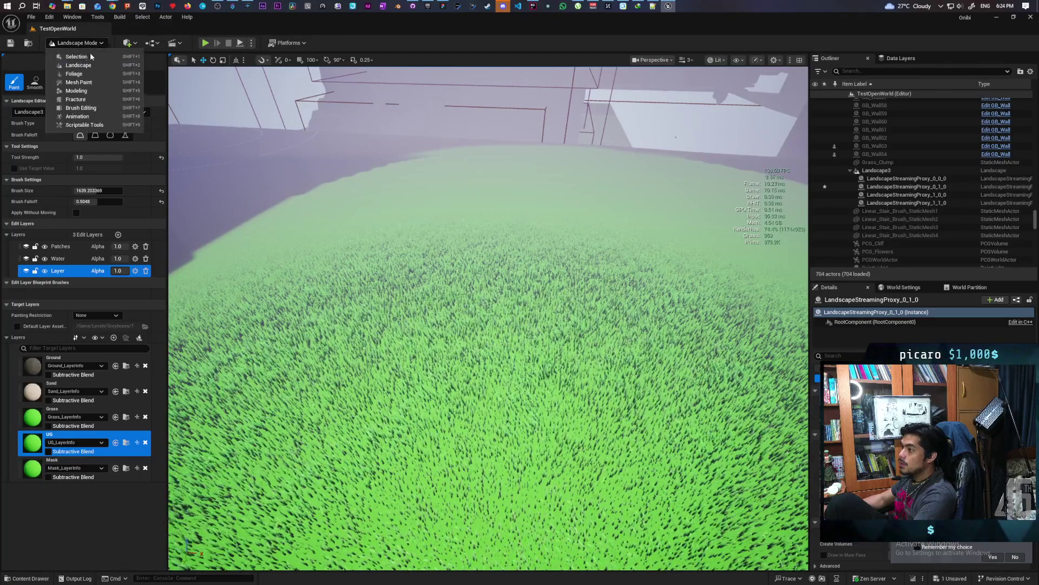
# Return to selection mode, filter the quick-add list by 'virtua' and drag in a Runtime Virtual Texture Volume
pyautogui.click(91, 56)
pyautogui.moveTo(496, 334); pyautogui.dragTo(466, 325)
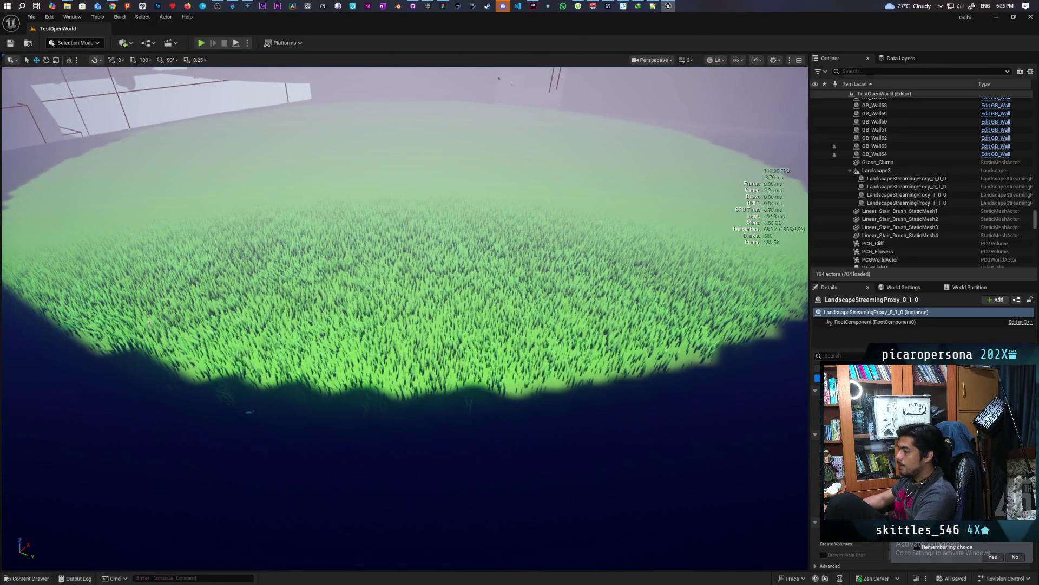
pyautogui.click(132, 44)
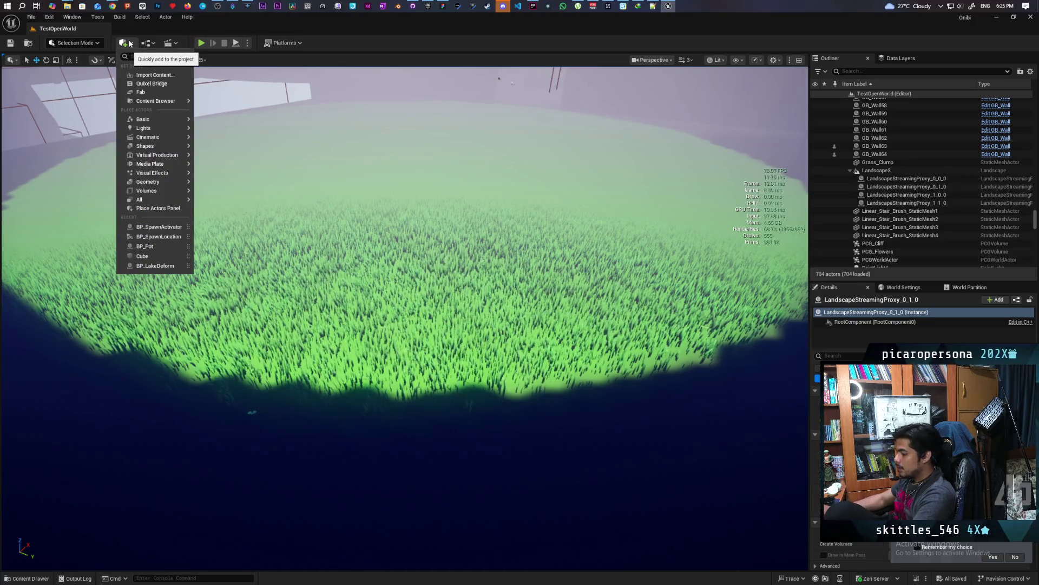
pyautogui.write('virtua')
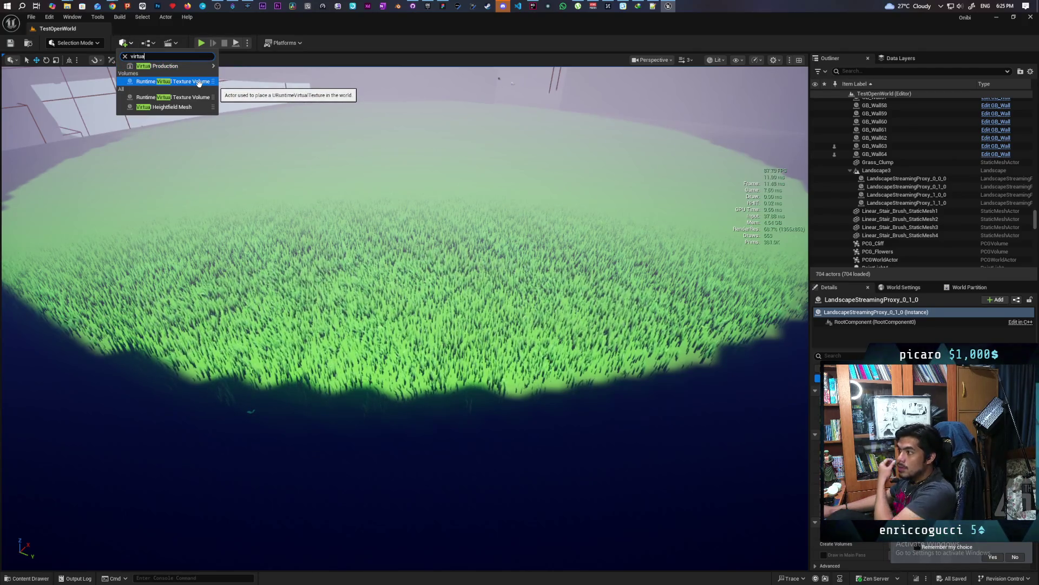
pyautogui.moveTo(198, 81)
pyautogui.mouseDown()
pyautogui.moveTo(384, 230)
pyautogui.moveTo(371, 231)
pyautogui.mouseUp()
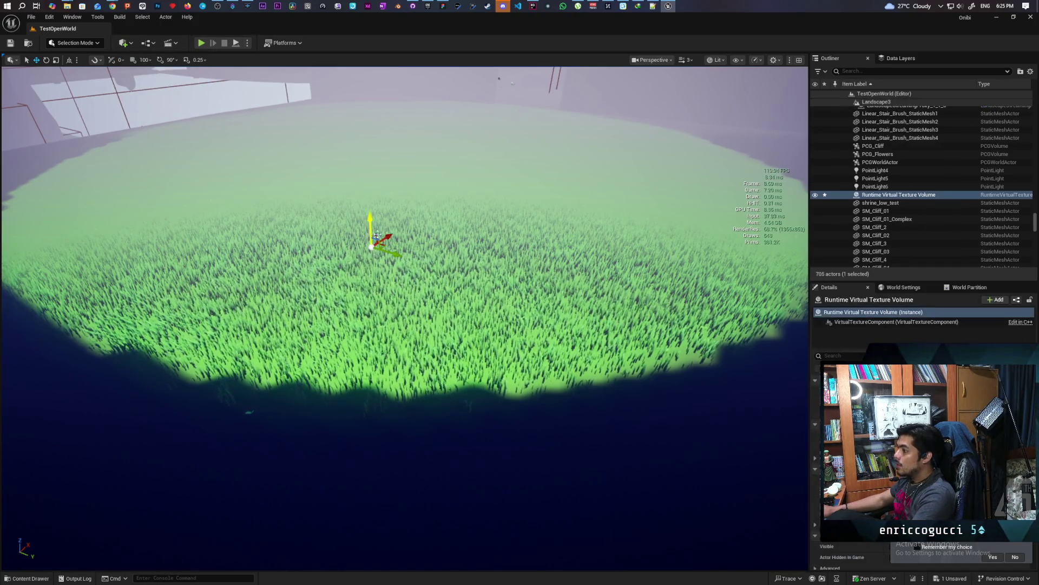
# Select the volume's virtual texture component and search its properties for the extent/bounds setting
pyautogui.scroll(5, 371, 231)
pyautogui.scroll(3, 405, 318)
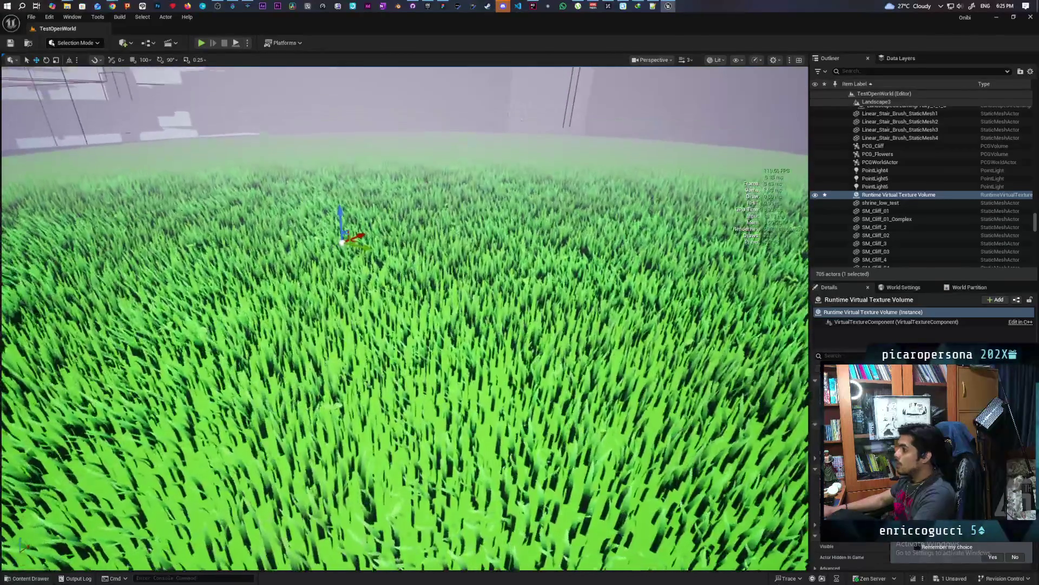
pyautogui.scroll(-5, 405, 318)
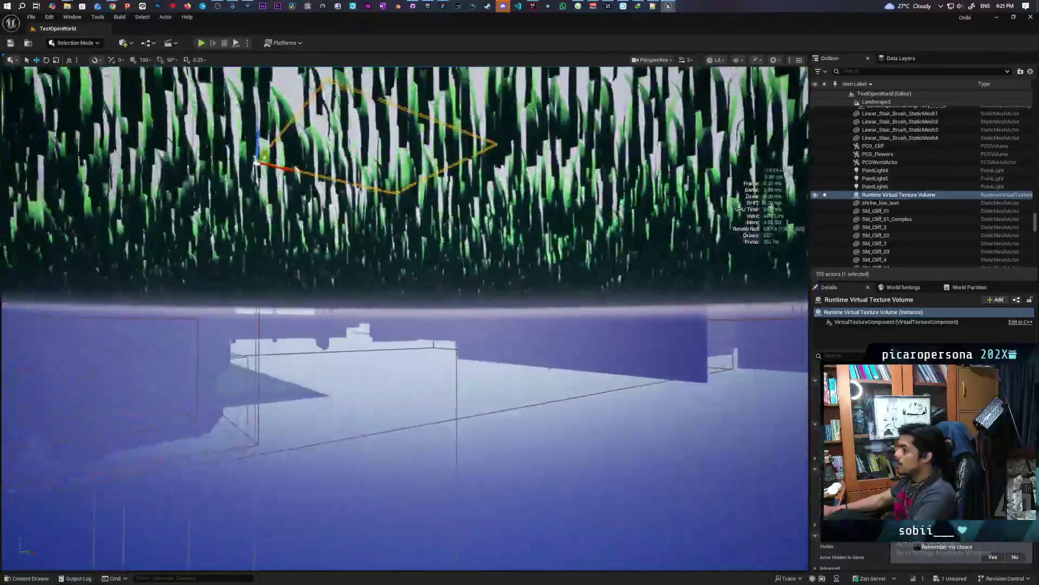
pyautogui.scroll(-5, 405, 318)
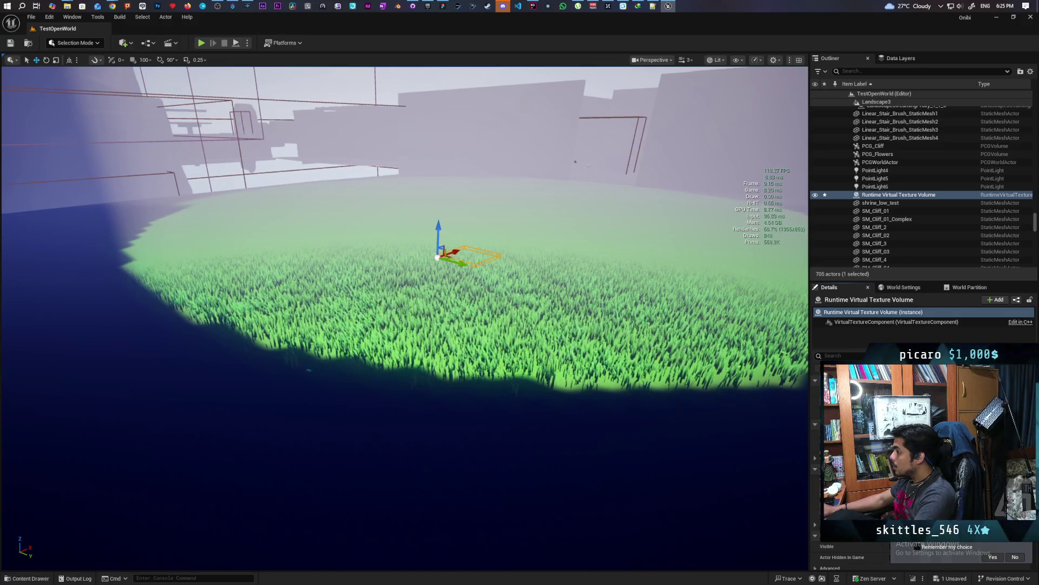
pyautogui.click(854, 322)
pyautogui.click(837, 356)
pyautogui.write('exten')
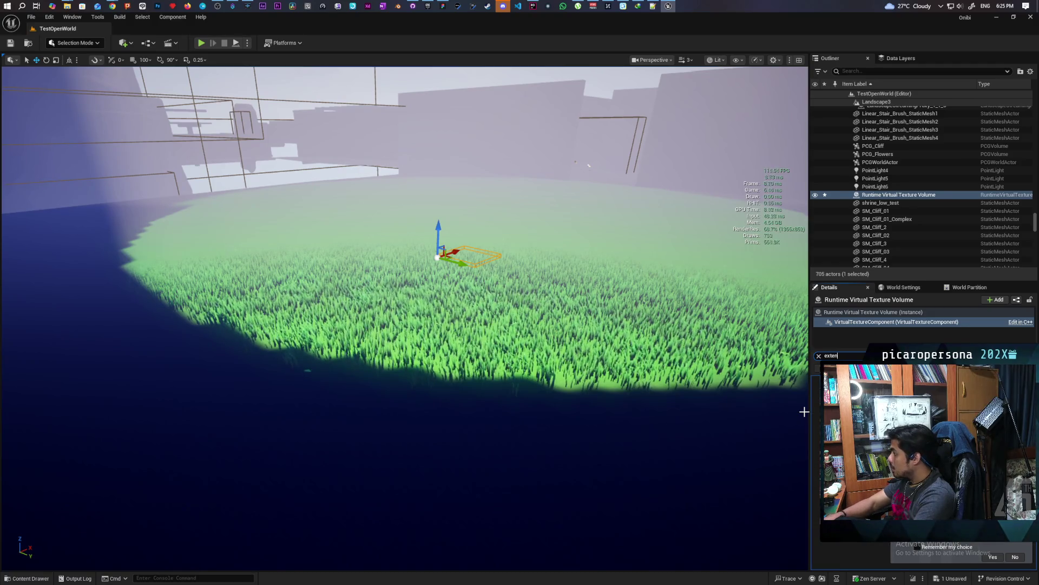
pyautogui.press('BackSpace')
pyautogui.press('BackSpace')
pyautogui.press('BackSpace')
pyautogui.write('boun')
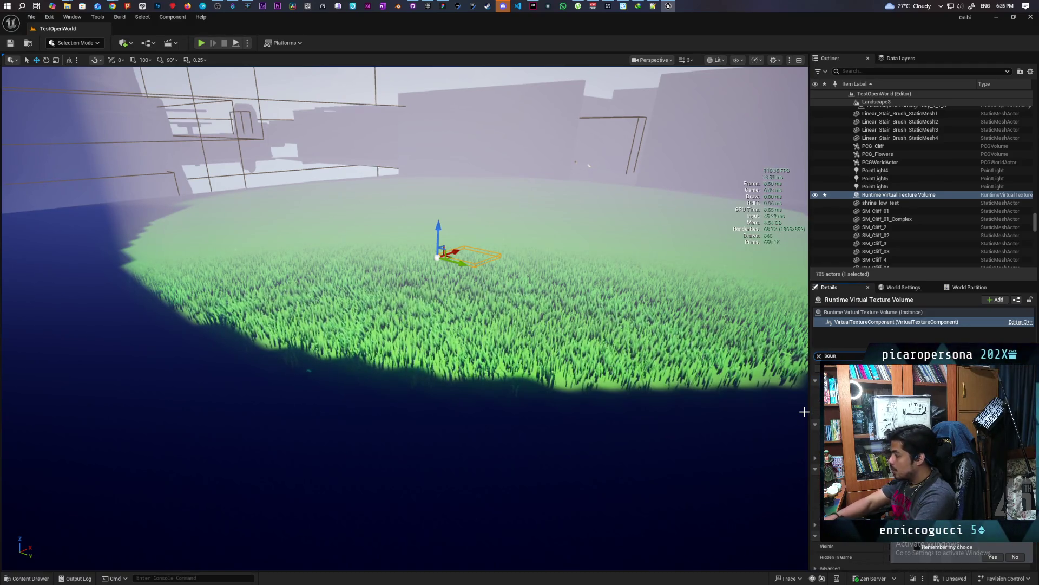
pyautogui.write('d')
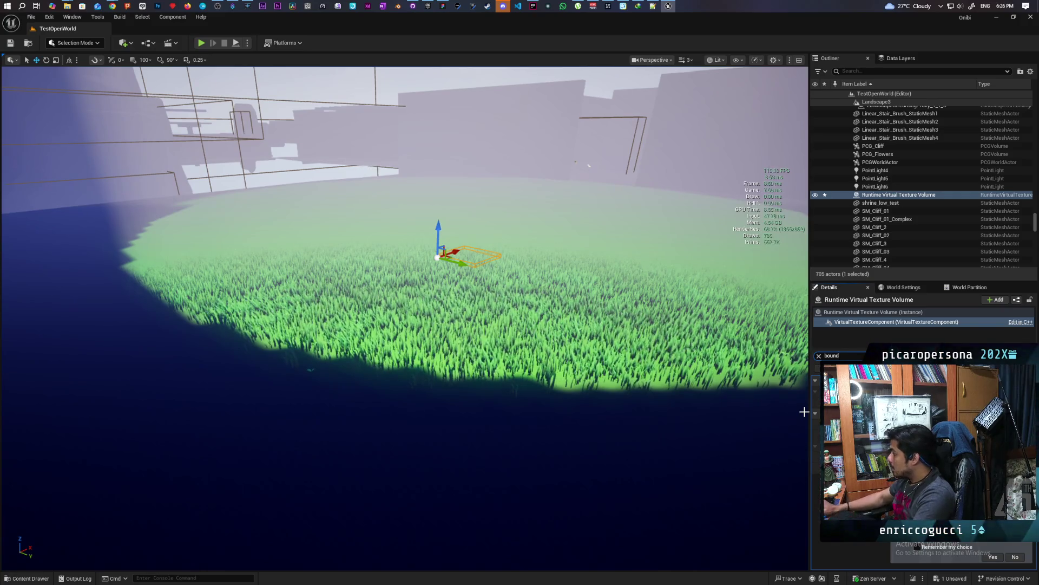
pyautogui.click(818, 356)
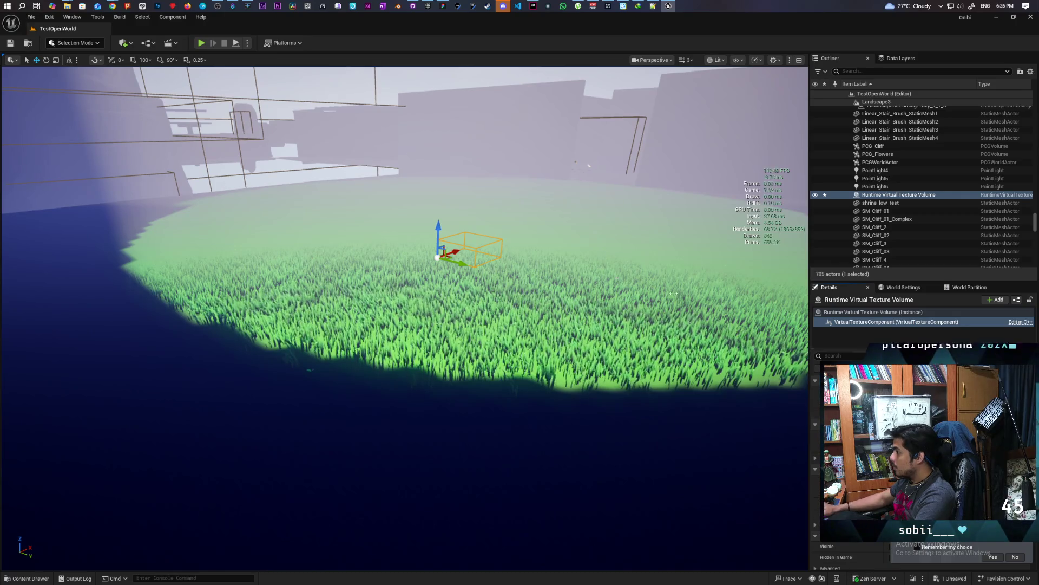
# Lower the volume onto the grass, shift it sideways over the patch, and open its Virtual Texture asset picker
pyautogui.moveTo(438, 225); pyautogui.dragTo(434, 243)
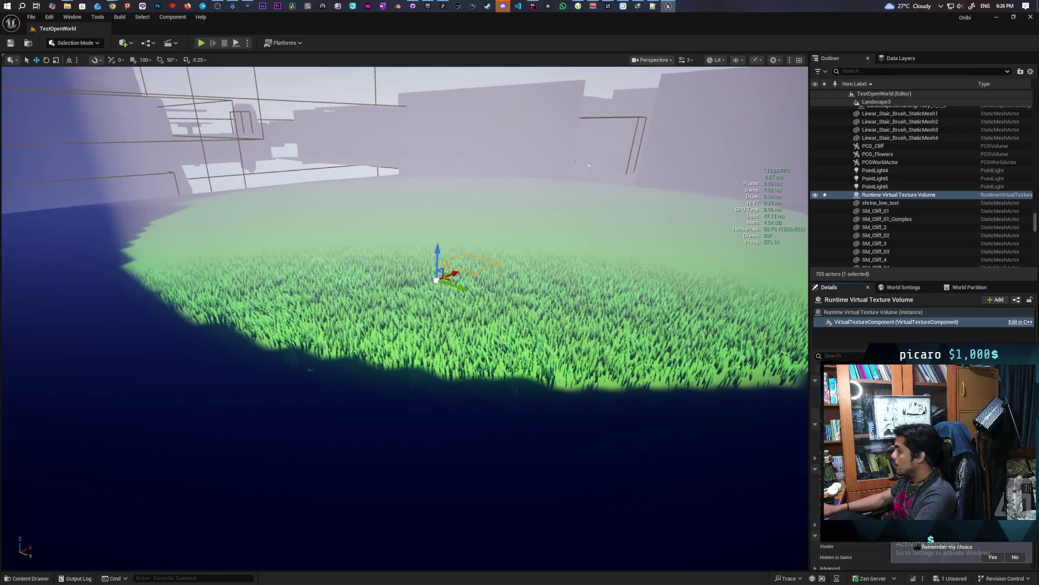
pyautogui.scroll(-3, 405, 318)
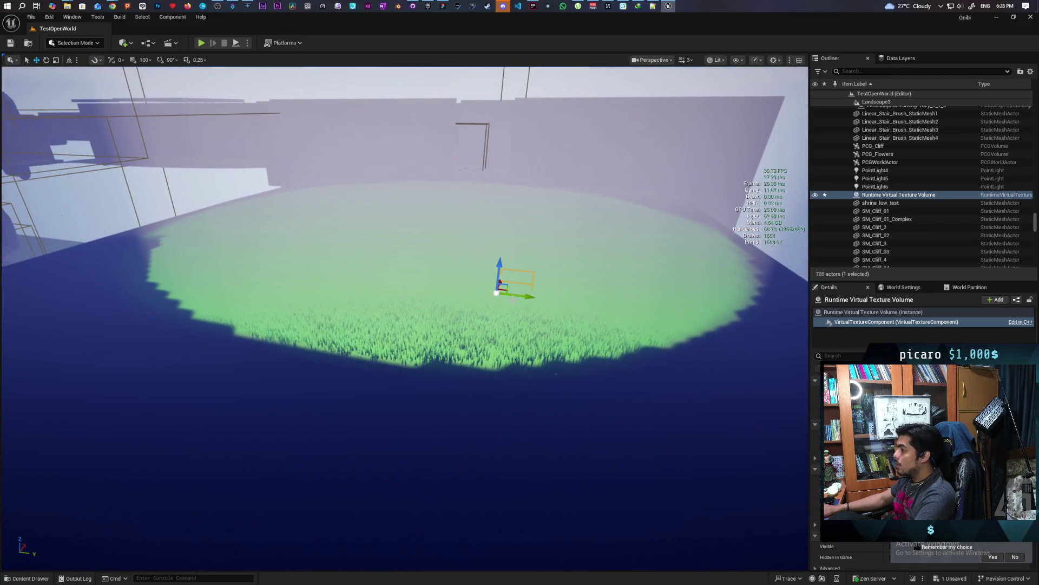
pyautogui.moveTo(521, 297)
pyautogui.mouseDown()
pyautogui.moveTo(419, 276)
pyautogui.moveTo(449, 287)
pyautogui.mouseUp()
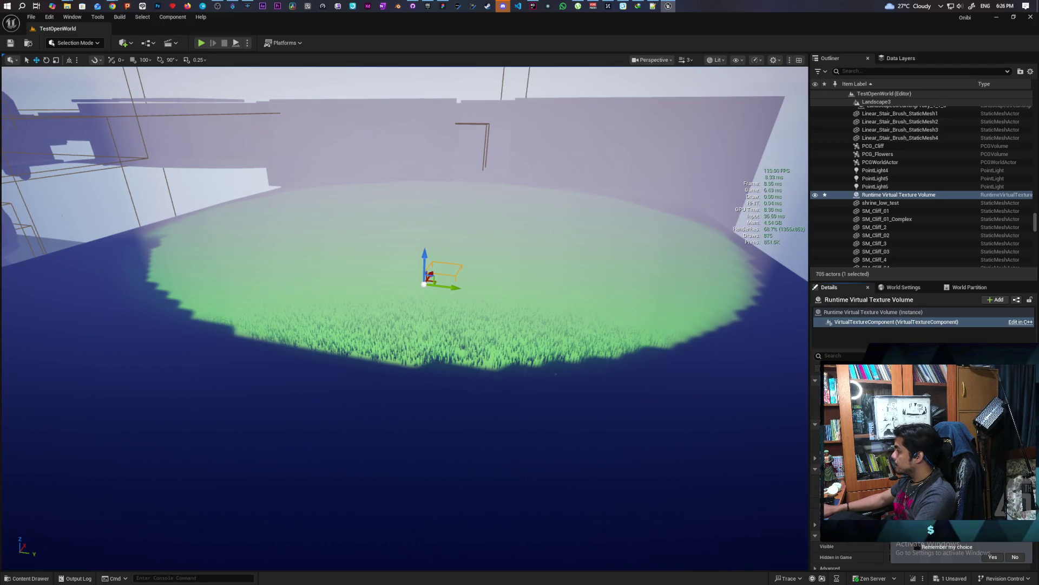
pyautogui.scroll(-2, 921, 460)
pyautogui.scroll(2, 920, 460)
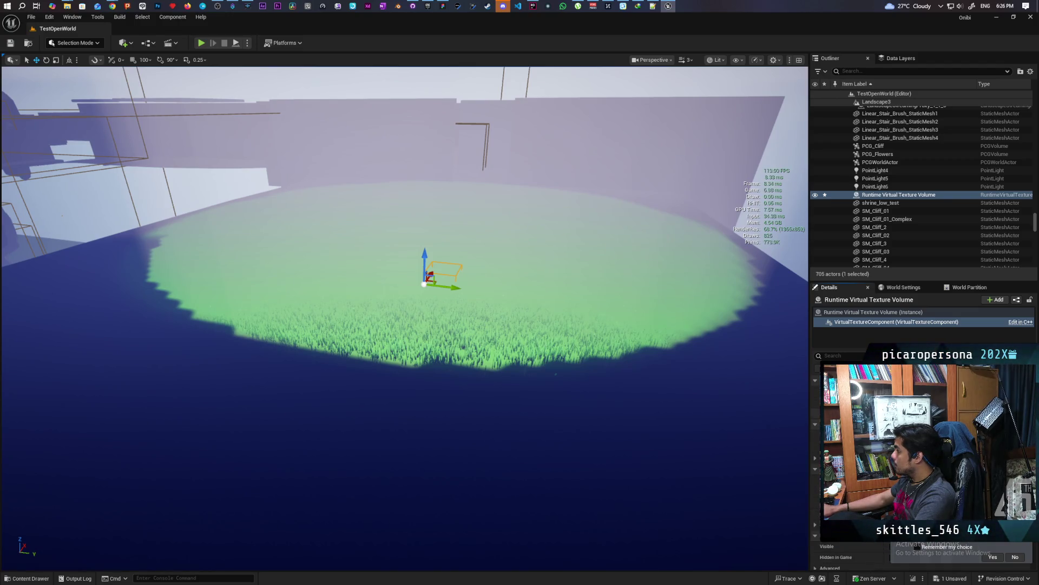
pyautogui.click(968, 349)
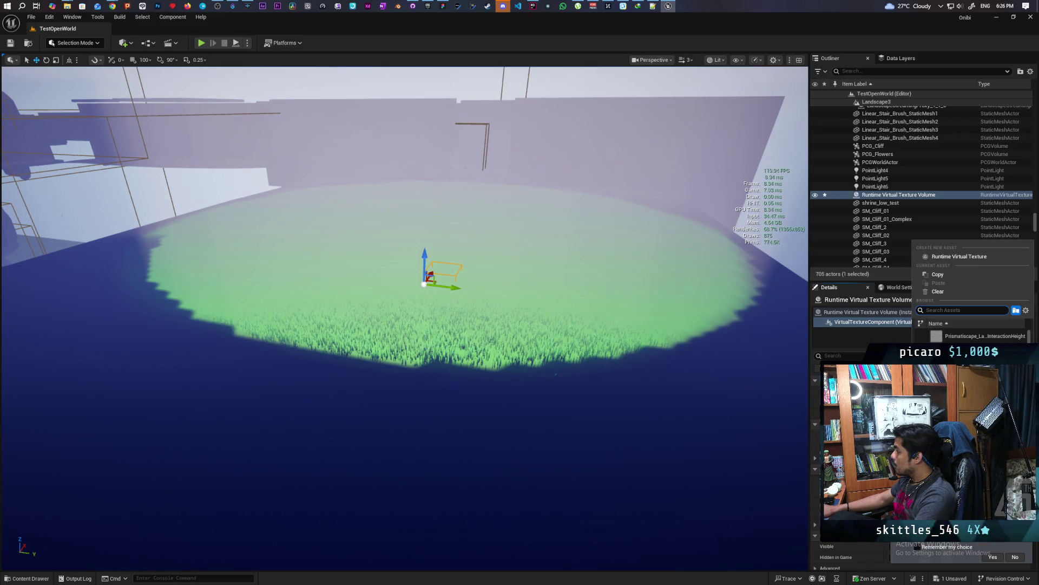
# Close the asset picker unchanged and select the Environment folder's Runtime Virtual Texture Volume
pyautogui.click(995, 196)
pyautogui.moveTo(1033, 230); pyautogui.dragTo(1033, 106)
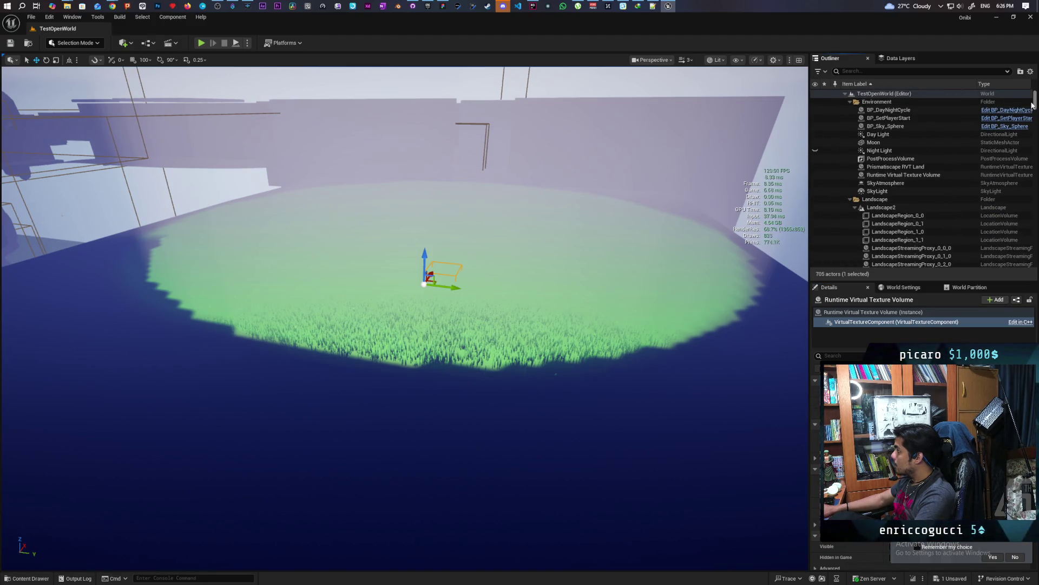
pyautogui.click(912, 176)
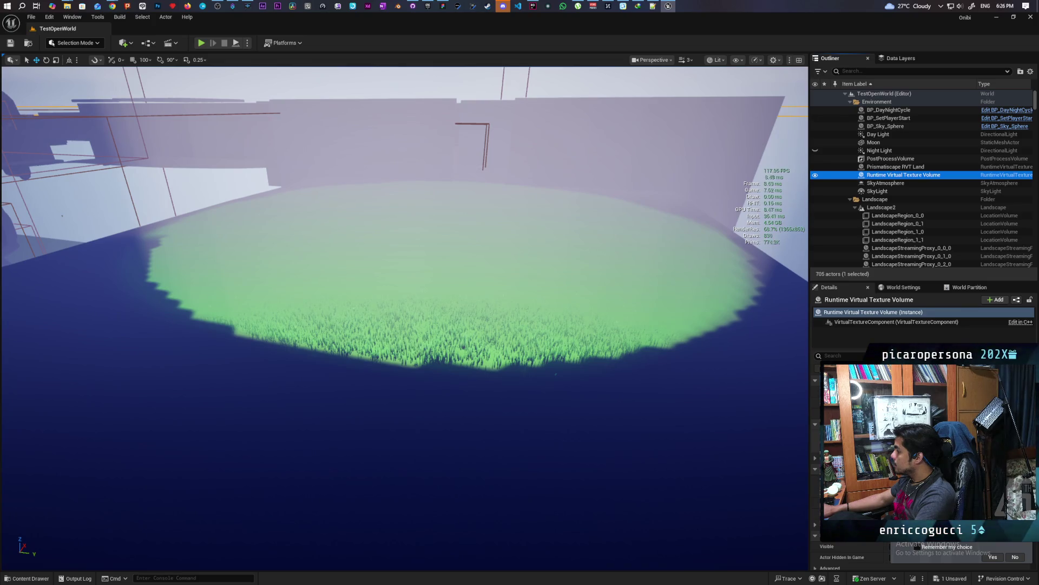
# Check the Landscape content assets and select the landscape piece LandscapeStreamingProxy_0_1_0
pyautogui.hotkey('ctrl', 'space')
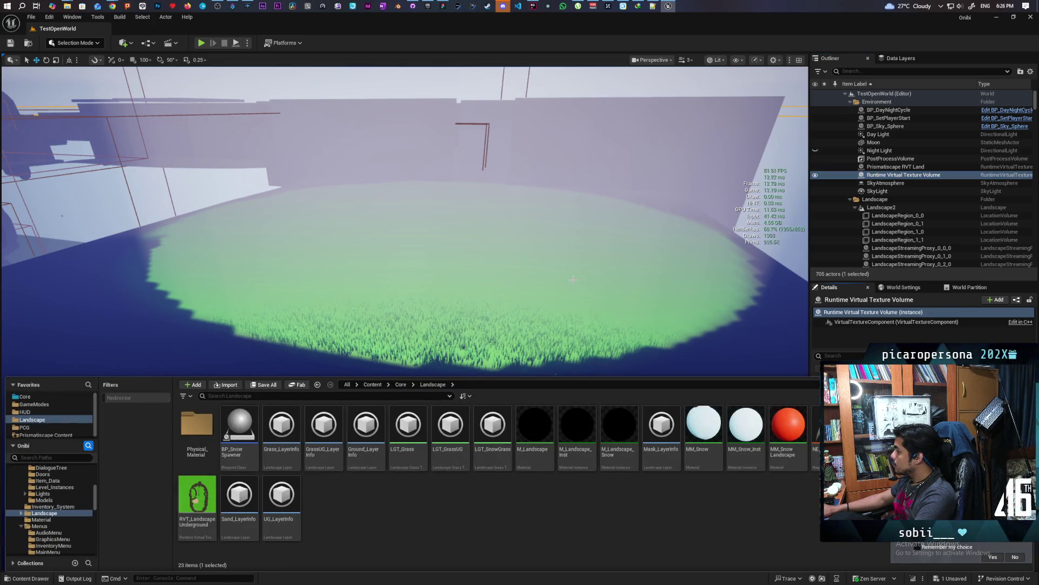
pyautogui.click(406, 298)
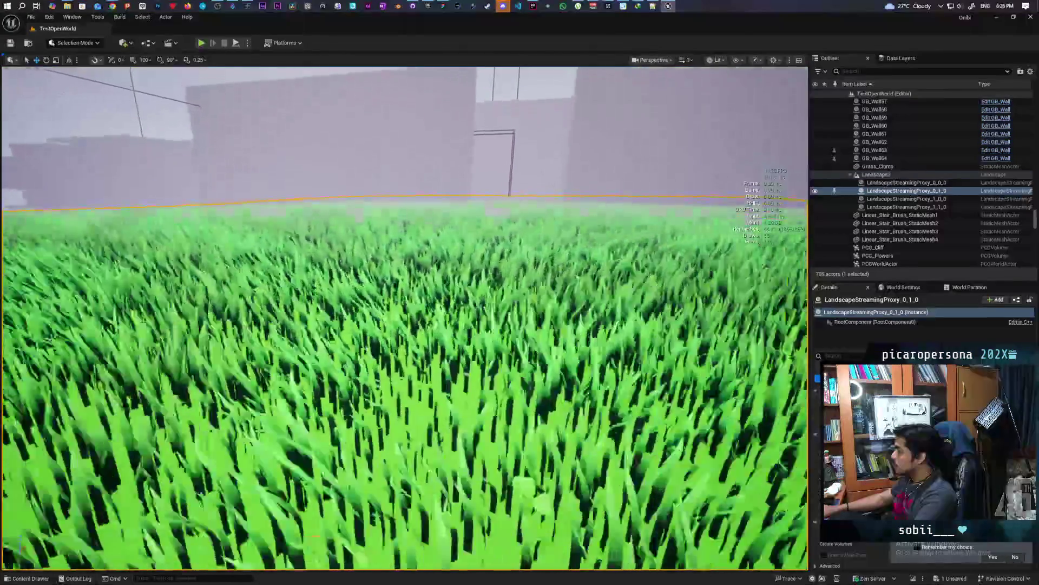
pyautogui.scroll(5, 404, 318)
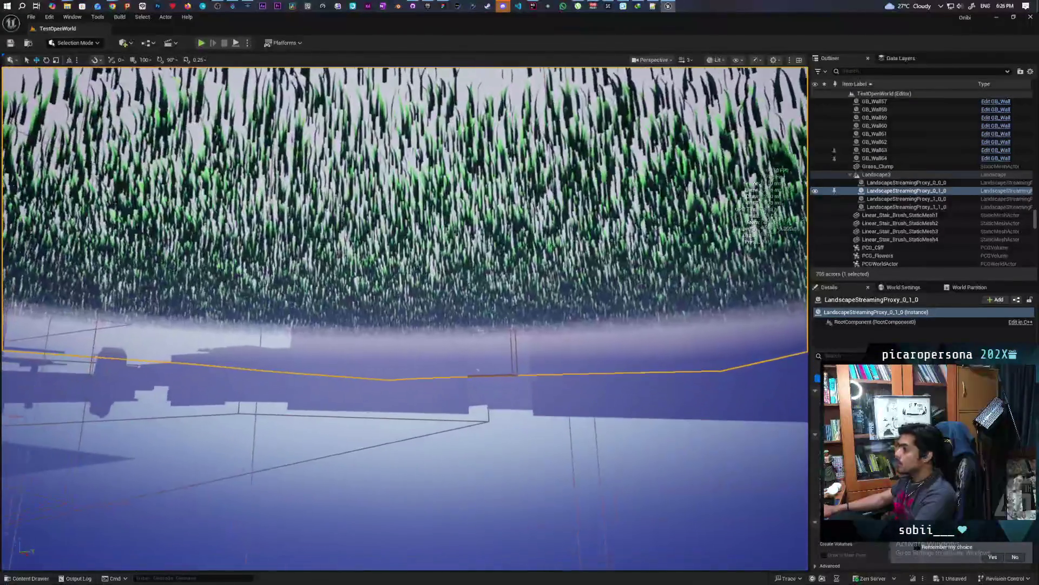
pyautogui.scroll(-5, 405, 318)
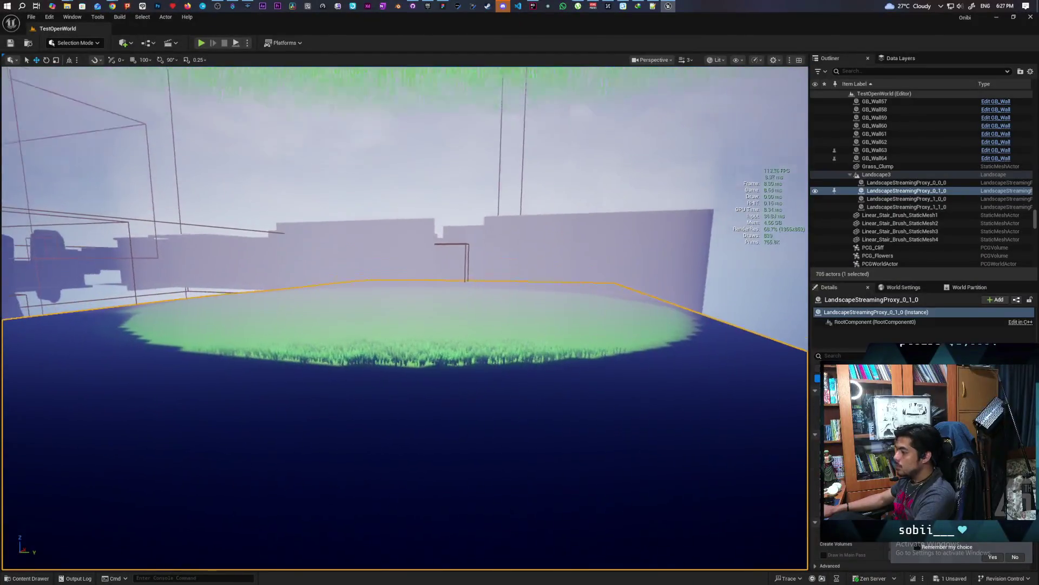
pyautogui.click(856, 72)
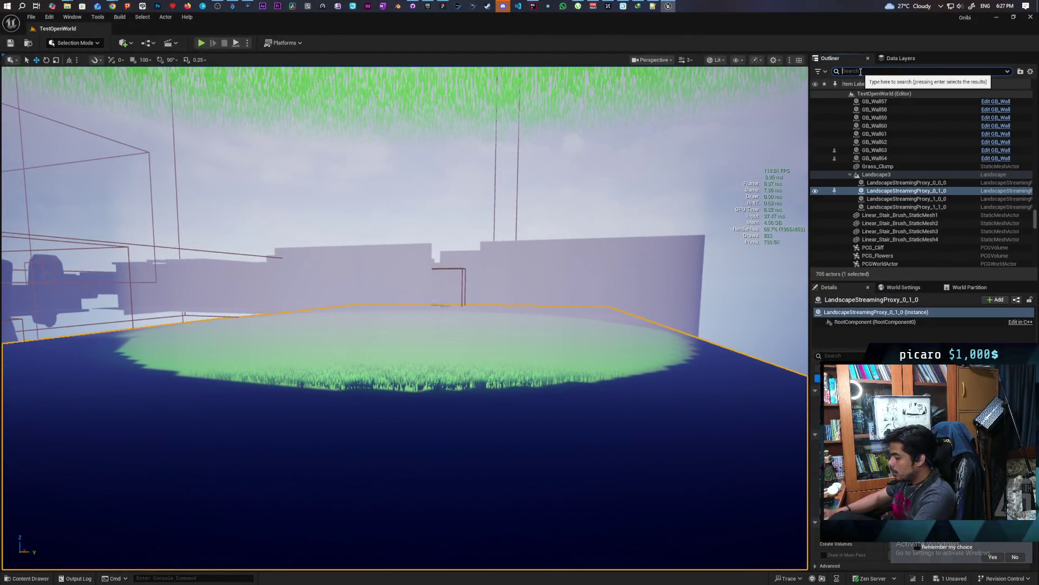
# Find the new volume via an 'runtim' Outliner filter, select LandscapeStreamingProxy_0_1_0, then clear the filter
pyautogui.write('runtim')
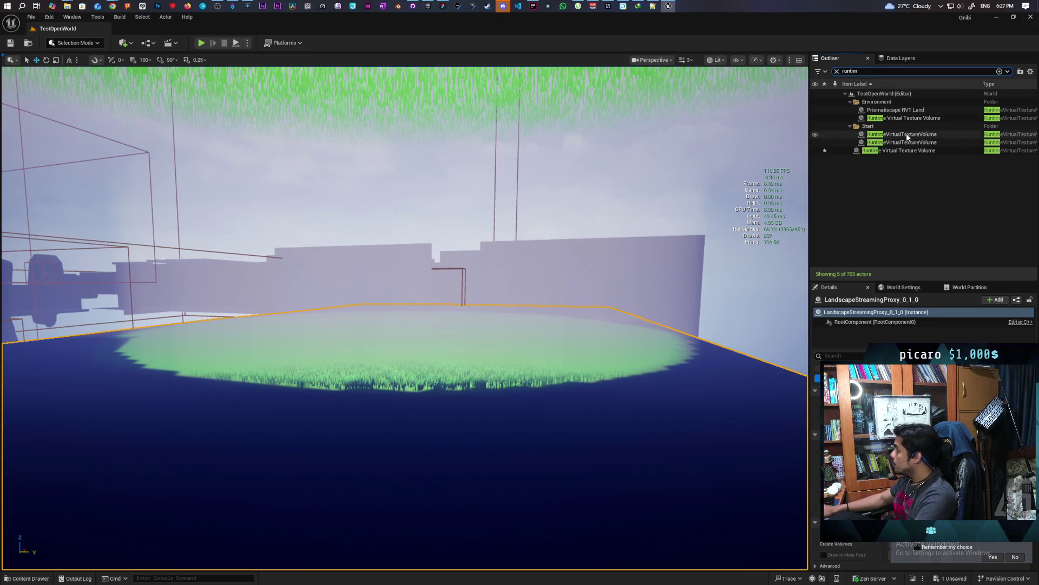
pyautogui.click(897, 151)
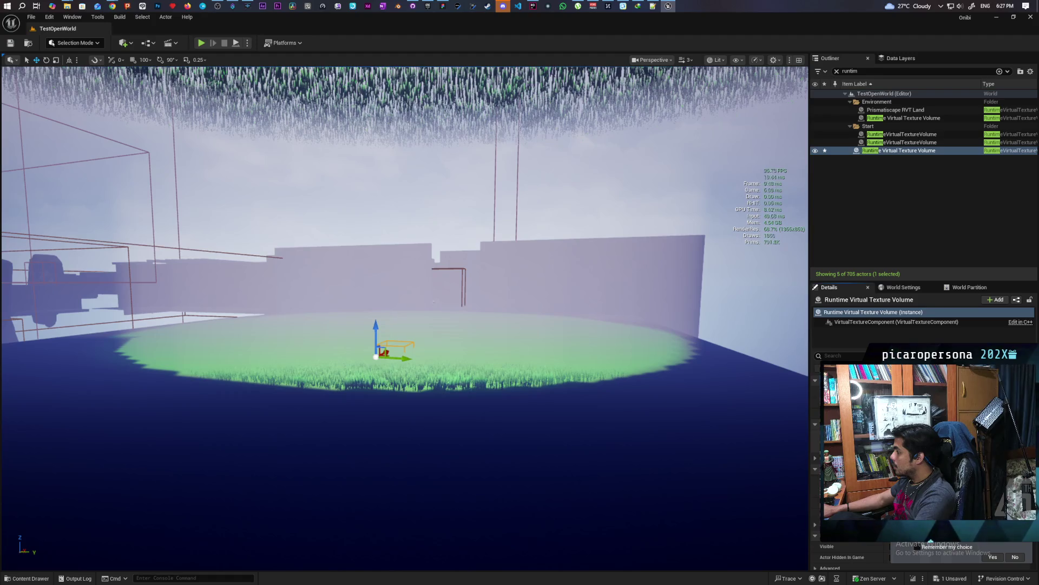
pyautogui.scroll(6, 581, 403)
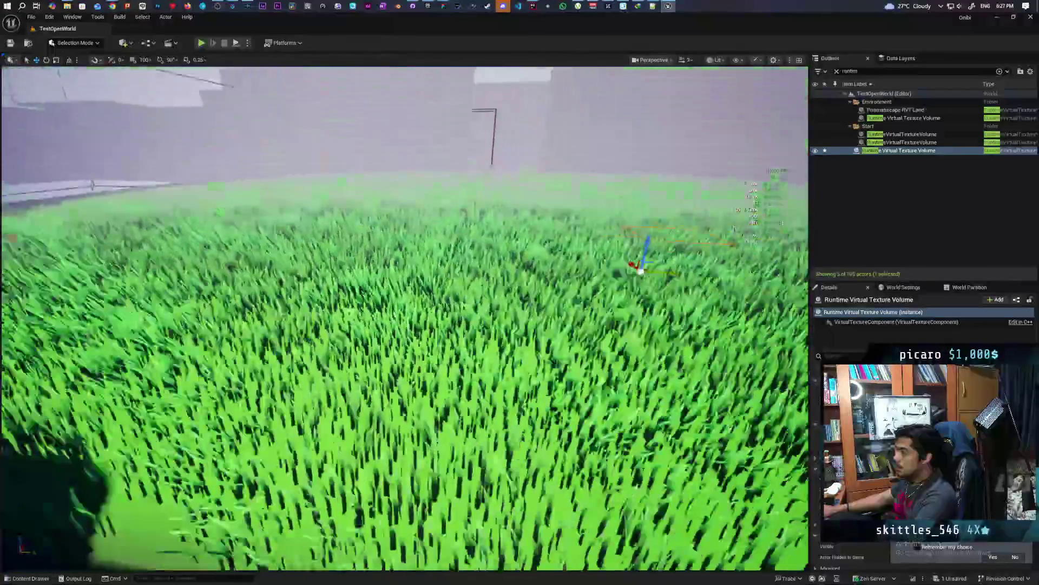
pyautogui.scroll(-3, 551, 485)
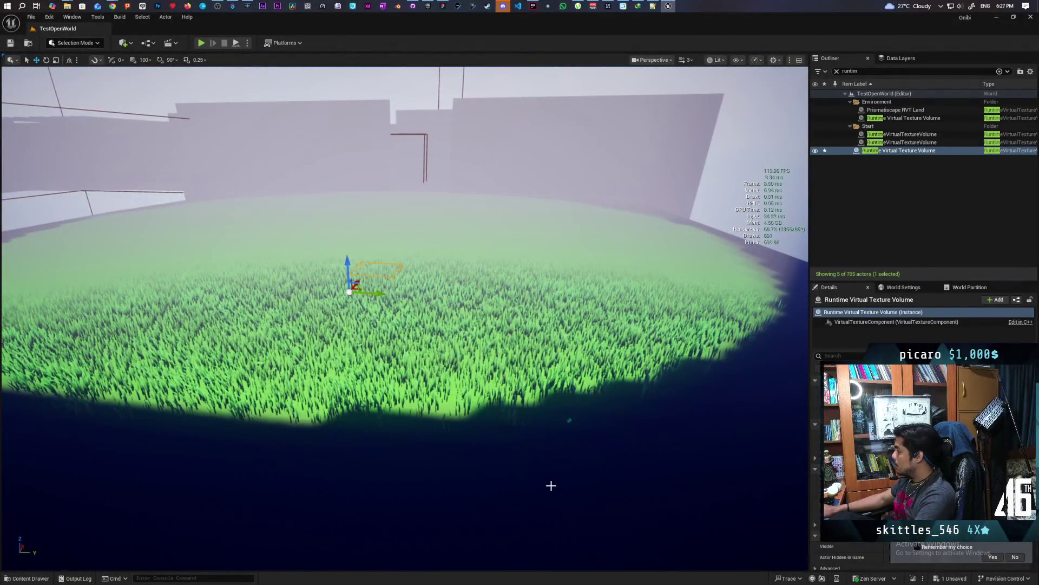
pyautogui.click(693, 465)
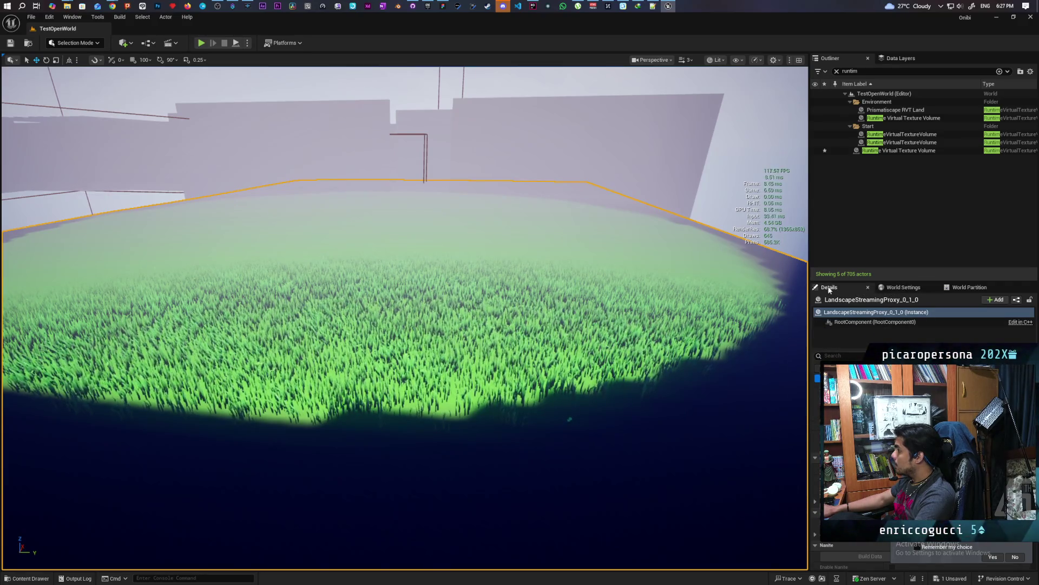
pyautogui.click(836, 71)
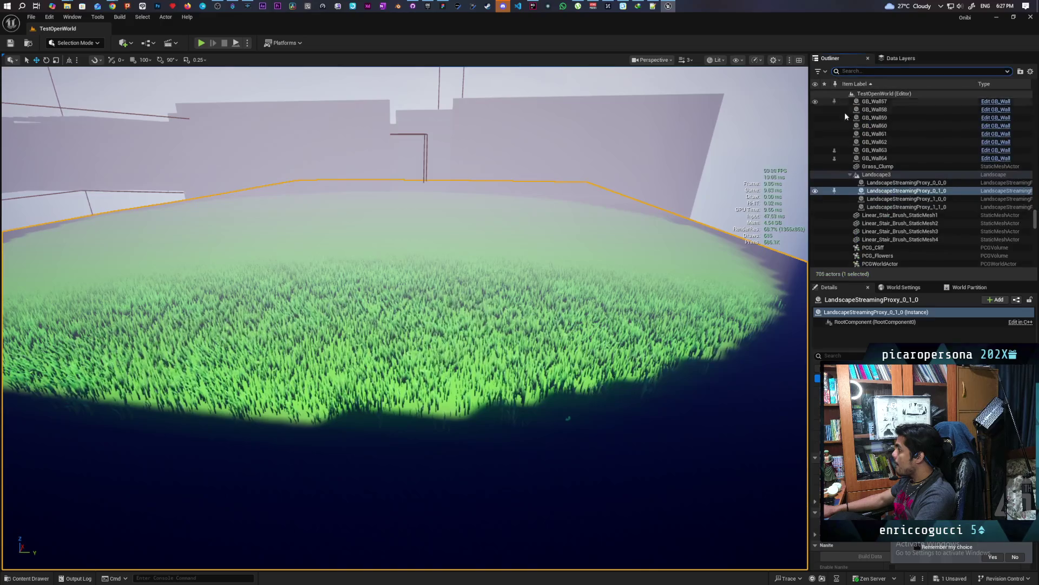
# Toggle a Details setting on Landscape3 and save all modified level files
pyautogui.click(880, 174)
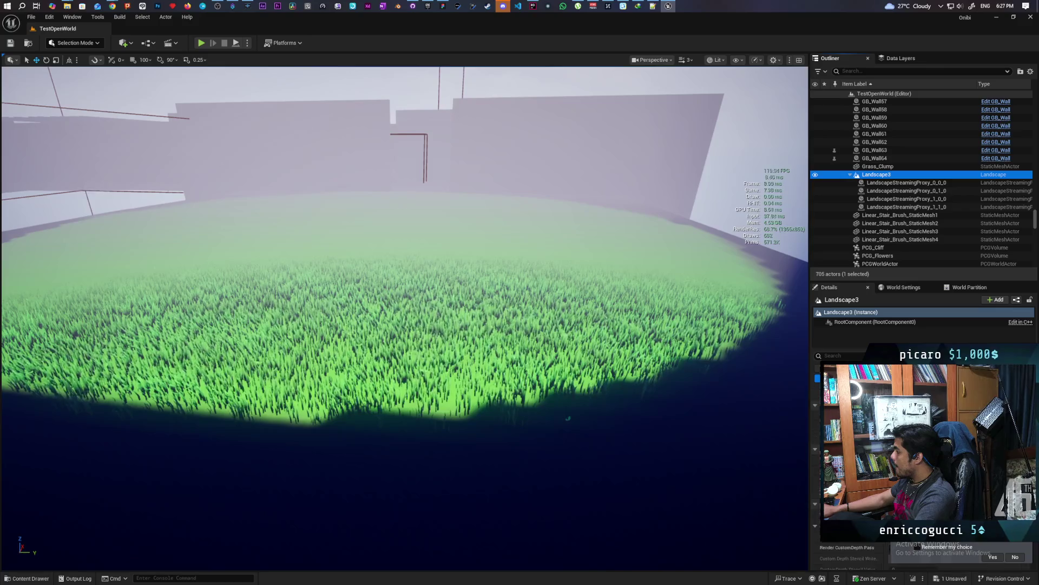
pyautogui.click(824, 174)
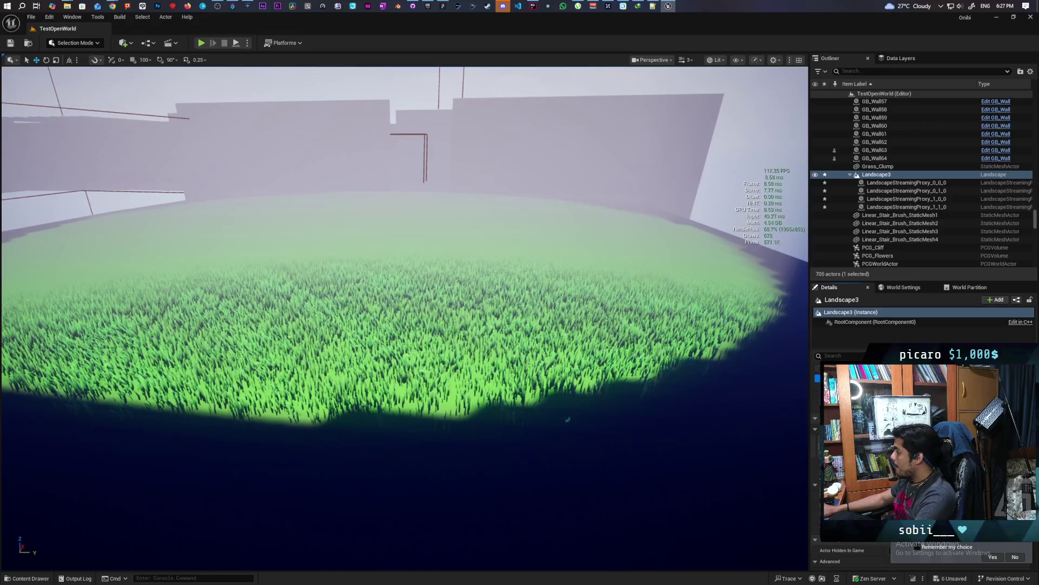
pyautogui.scroll(-3, 845, 460)
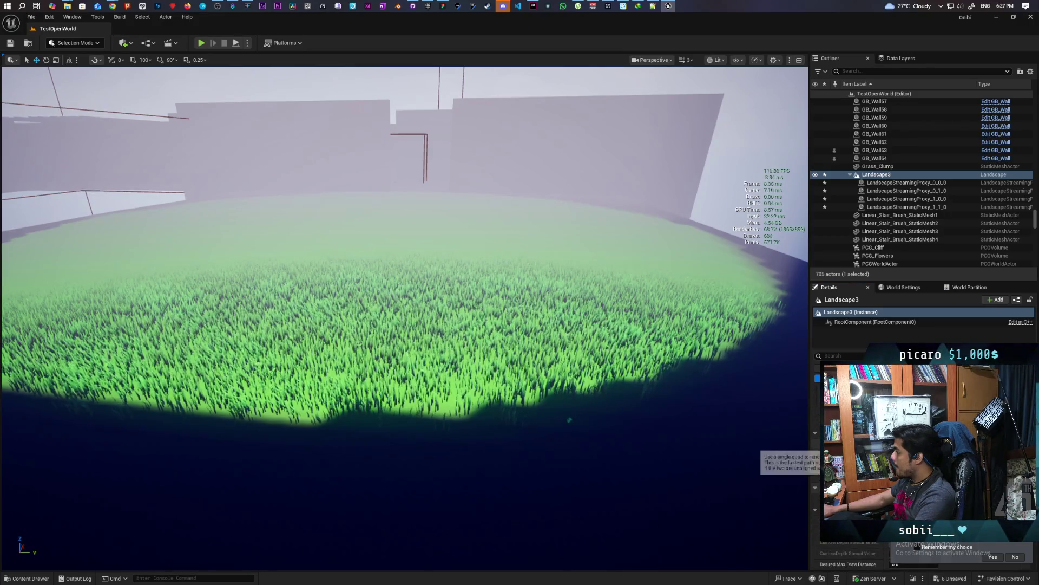
pyautogui.scroll(1, 844, 460)
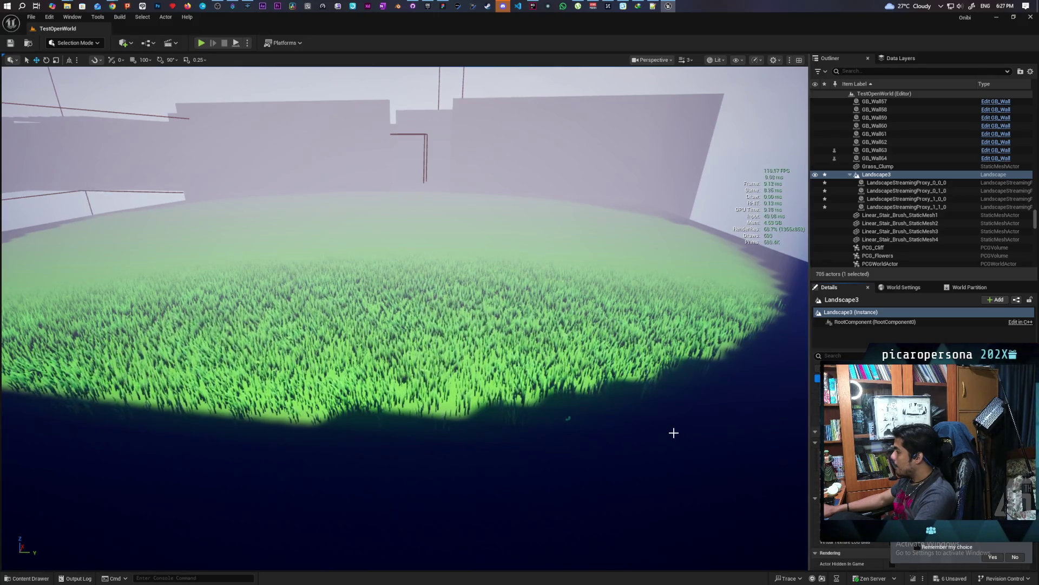
pyautogui.hotkey('ctrl', 's')
# Fly the camera over the grass and filter the Outliner by 'virtu'
pyautogui.moveTo(569, 419)
pyautogui.mouseDown()
pyautogui.moveTo(558, 387)
pyautogui.moveTo(558, 409)
pyautogui.mouseUp()
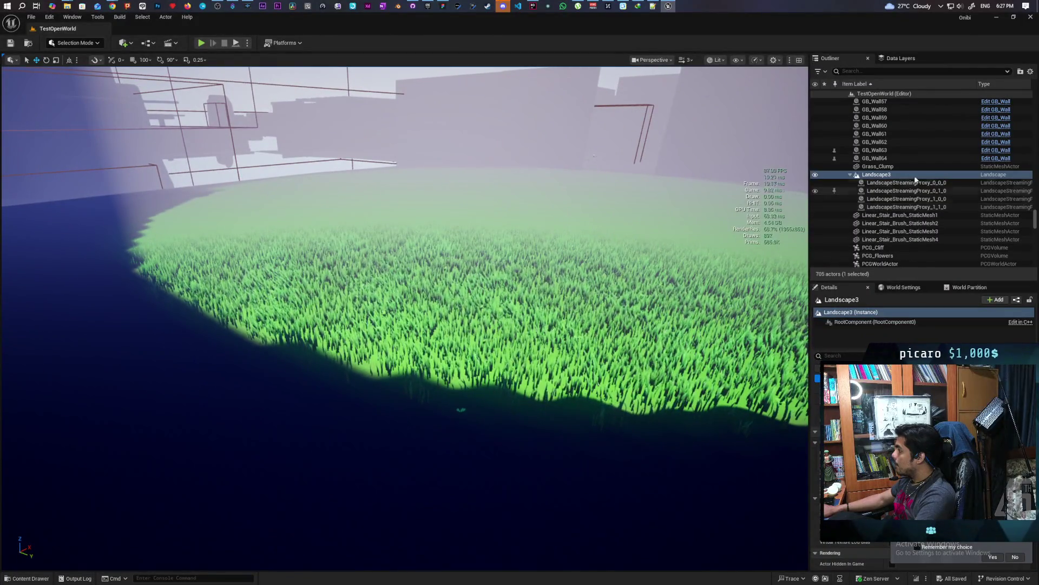
pyautogui.click(888, 74)
pyautogui.write('virtu')
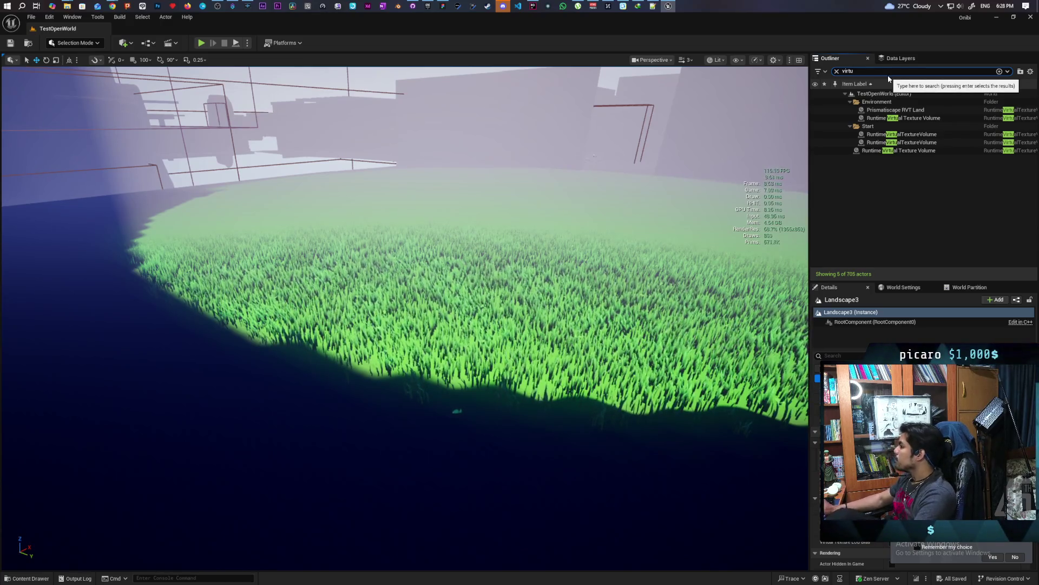
# Frame the Environment Runtime Virtual Texture Volume, then select landscape tiles LandscapeStreamingProxy_0_0_0 and 0_1_0
pyautogui.click(906, 118)
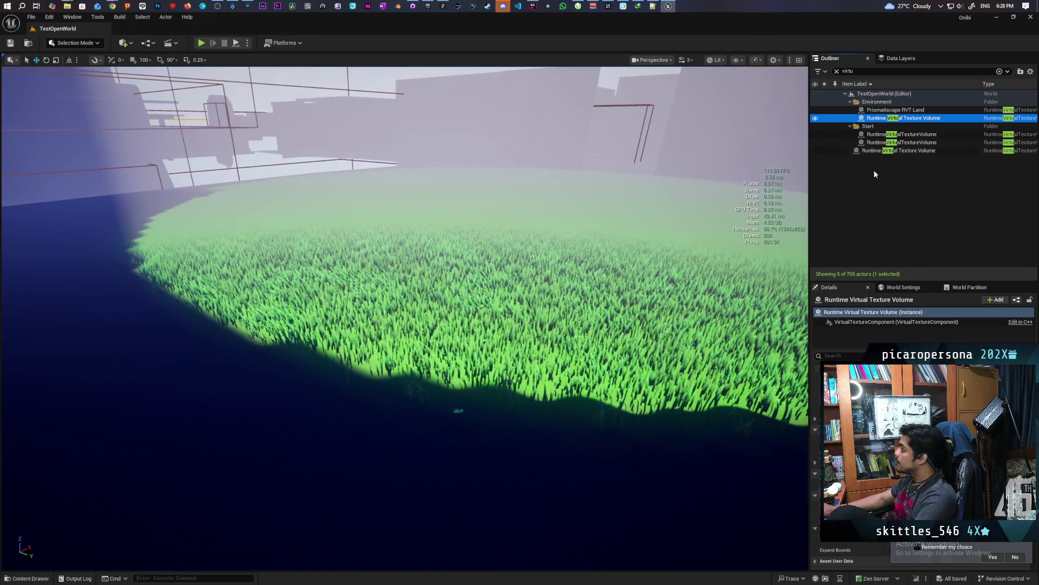
pyautogui.press('f')
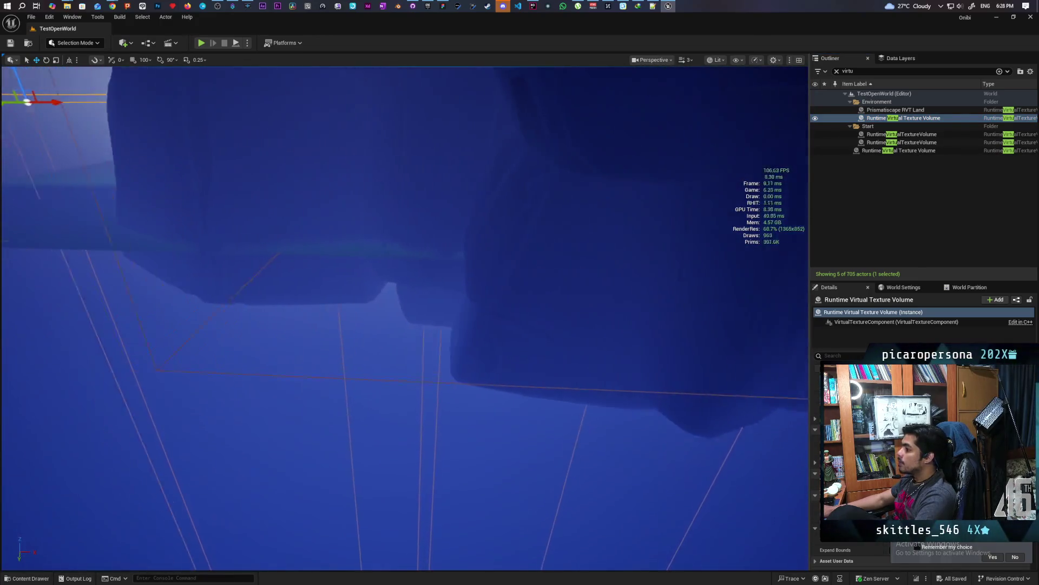
pyautogui.click(182, 216)
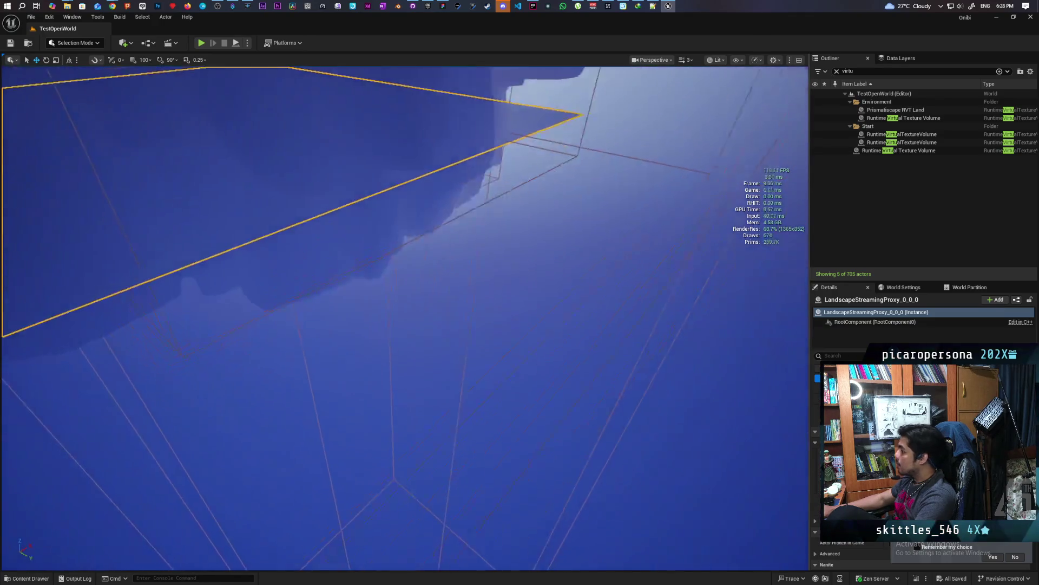
pyautogui.scroll(-5, 405, 320)
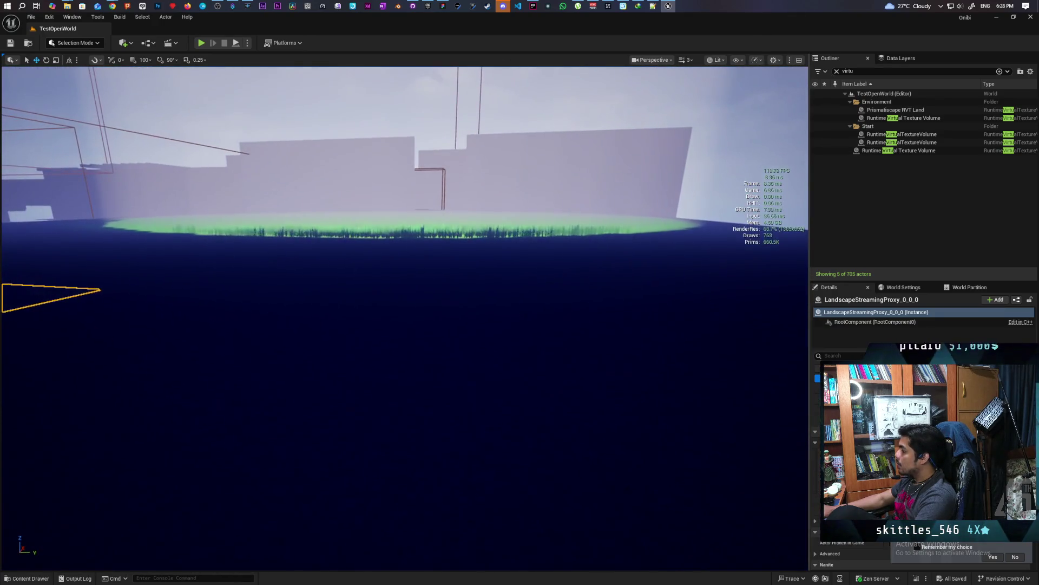
pyautogui.scroll(5, 727, 416)
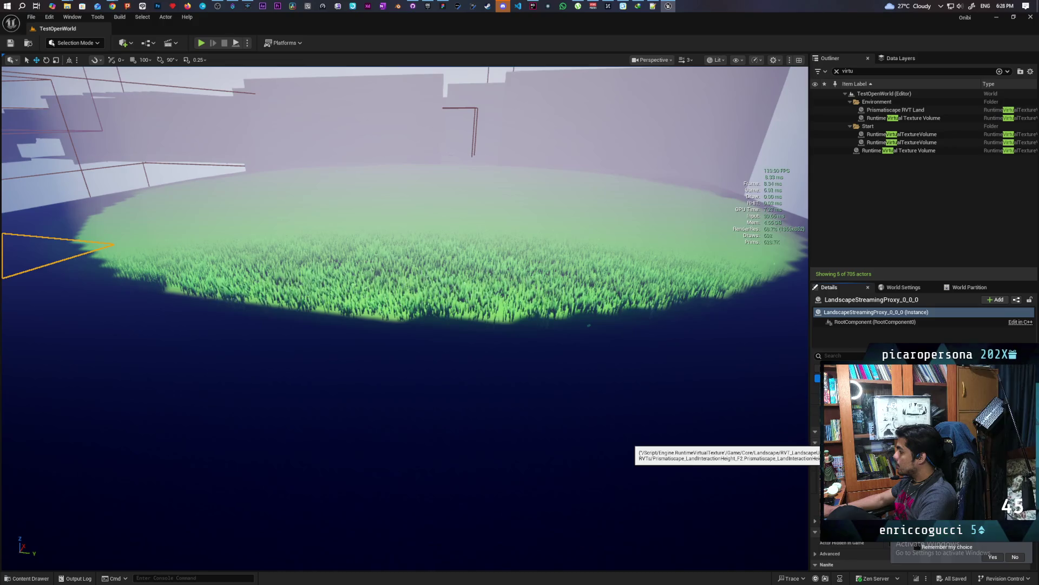
pyautogui.click(657, 378)
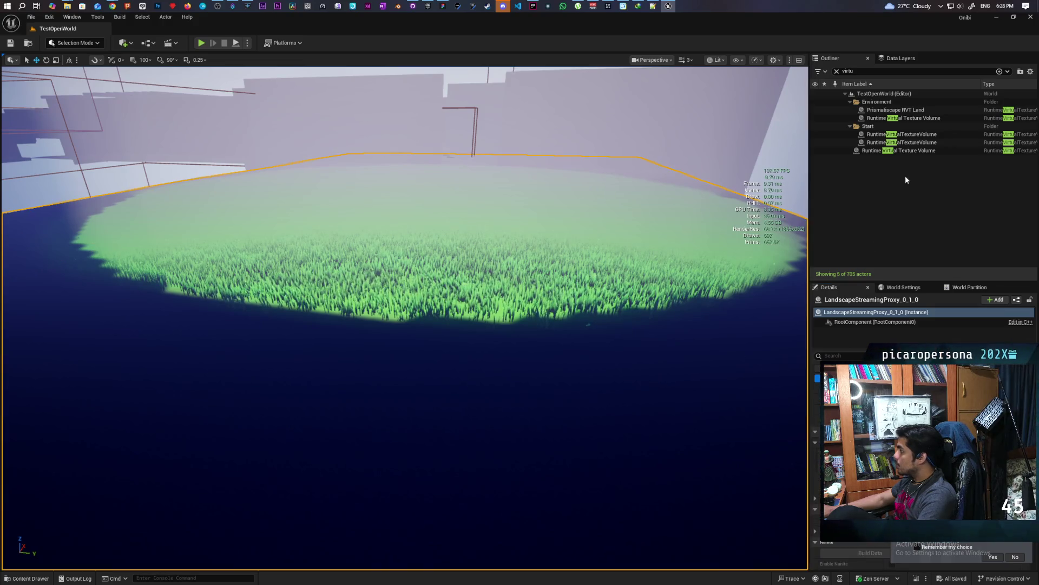
# Edit Landscape3's Details setting again, then filter by 'virtual' and select the last Runtime Virtual Texture Volume
pyautogui.click(836, 71)
pyautogui.click(877, 175)
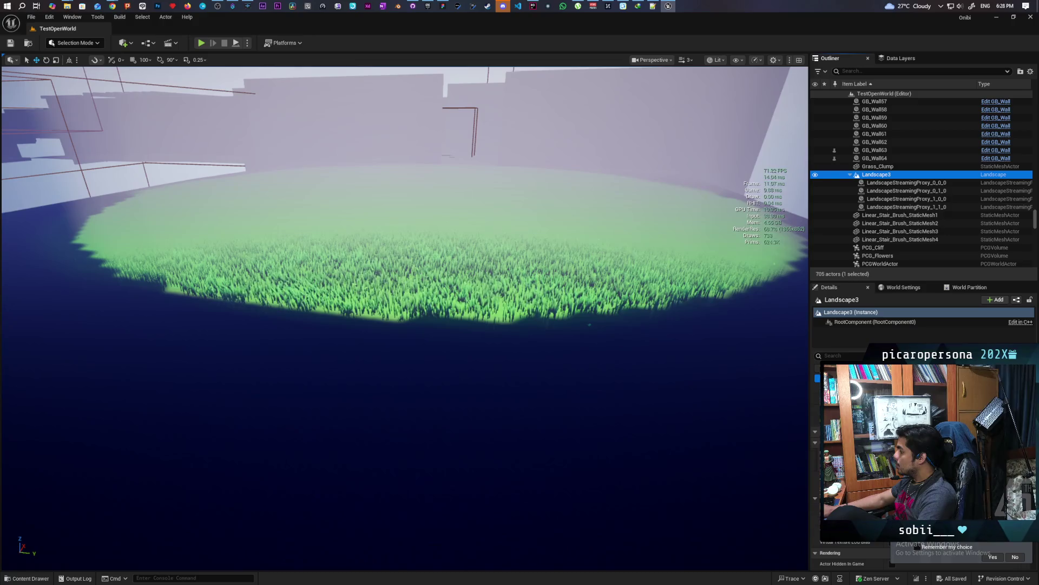
pyautogui.click(845, 457)
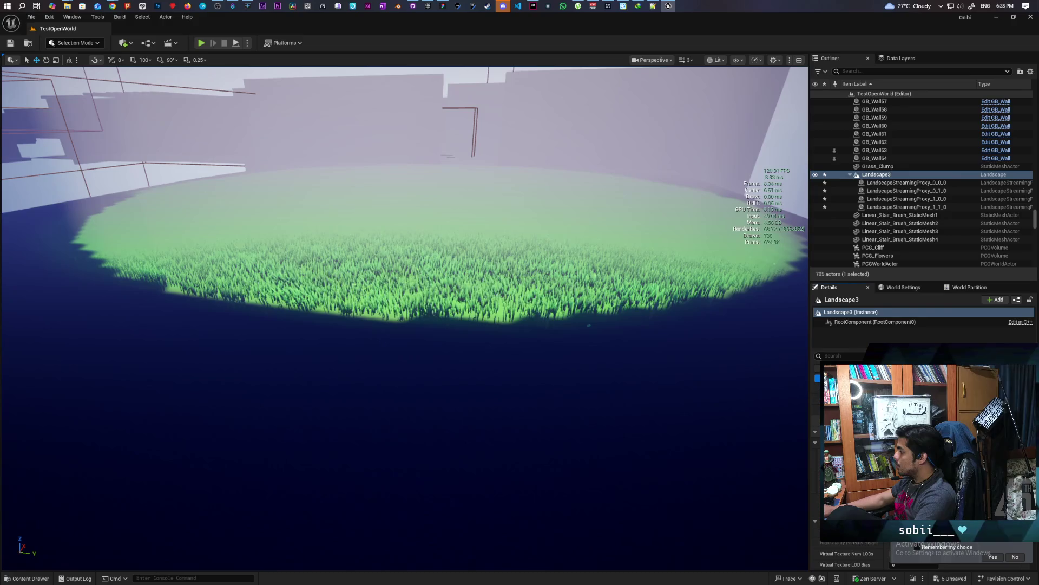
pyautogui.moveTo(640, 397); pyautogui.dragTo(640, 397)
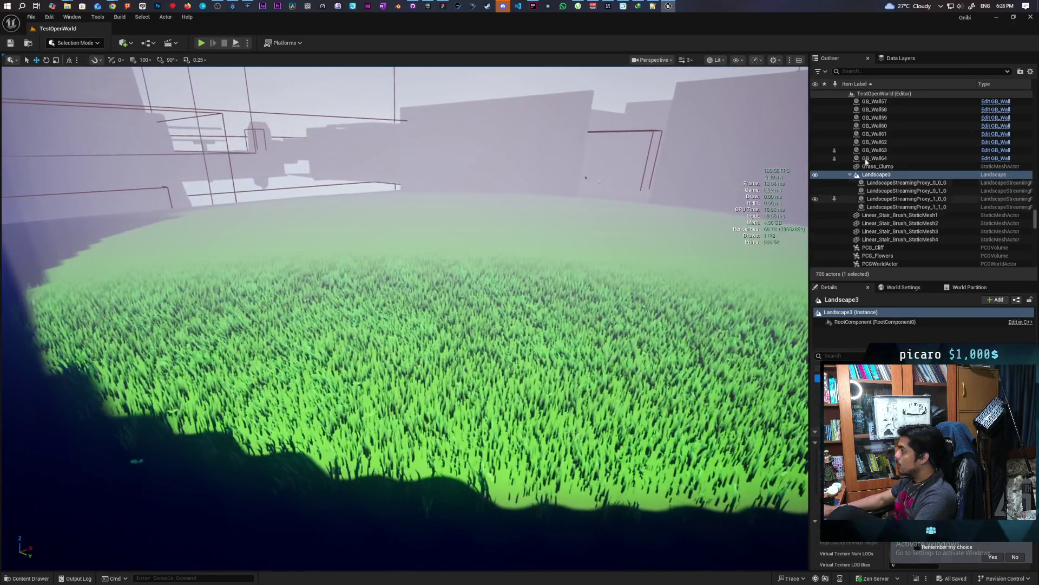
pyautogui.click(861, 72)
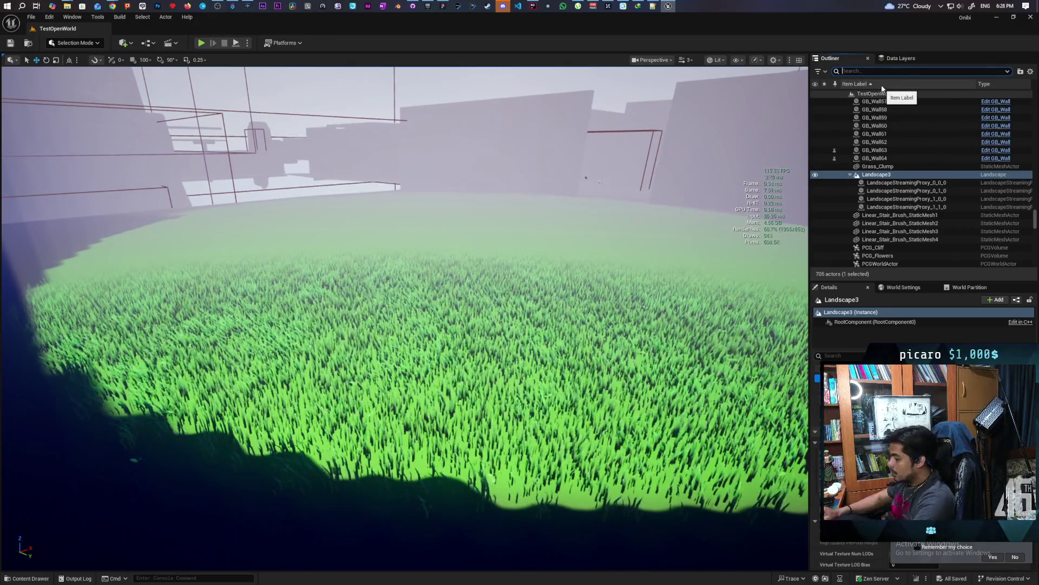
pyautogui.write('virtual')
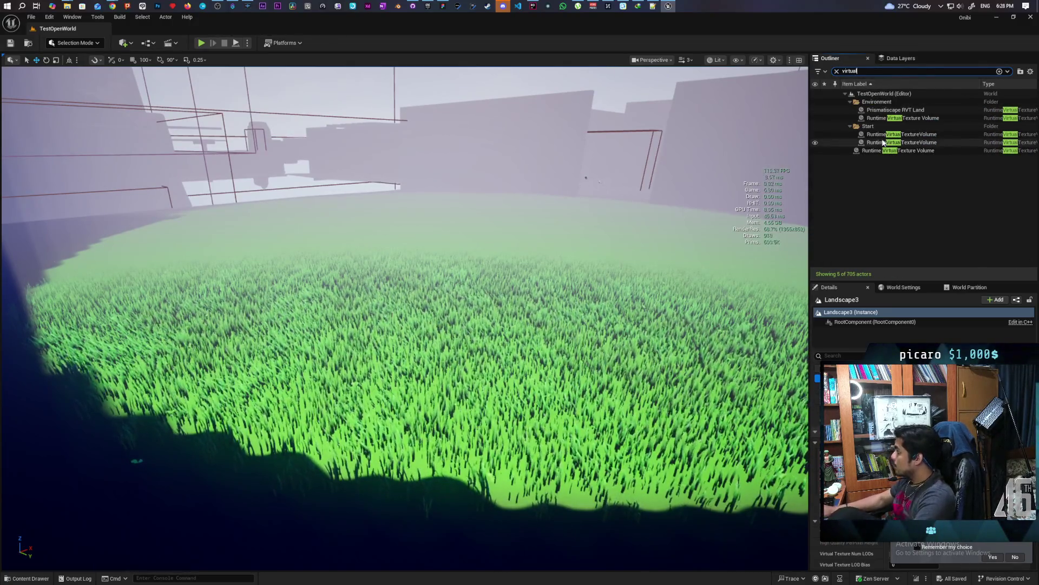
pyautogui.click(888, 151)
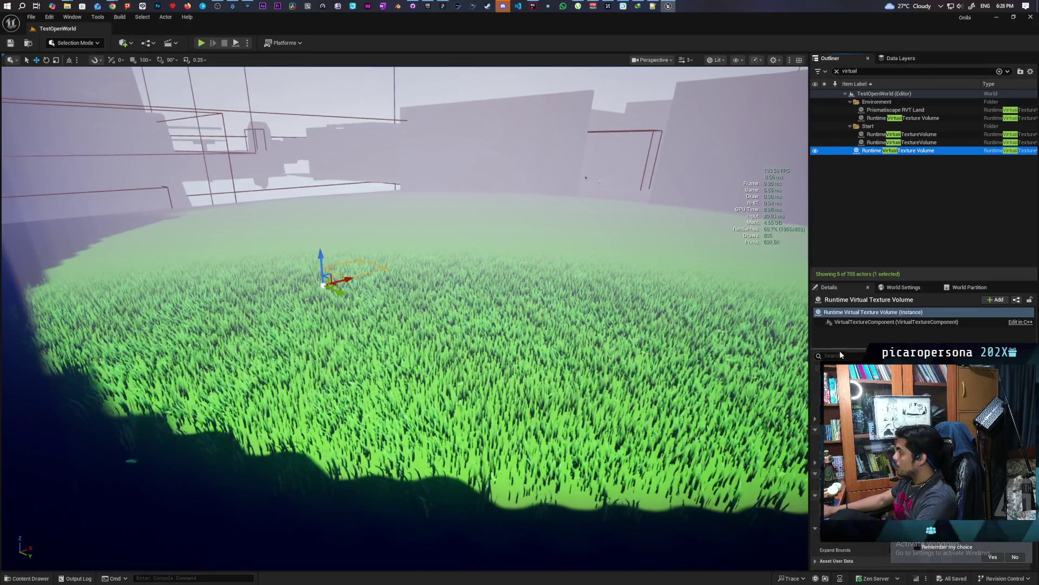
# Move the volume left across the grass, frame it, and stretch it along X past the grass edge
pyautogui.scroll(-3, 920, 444)
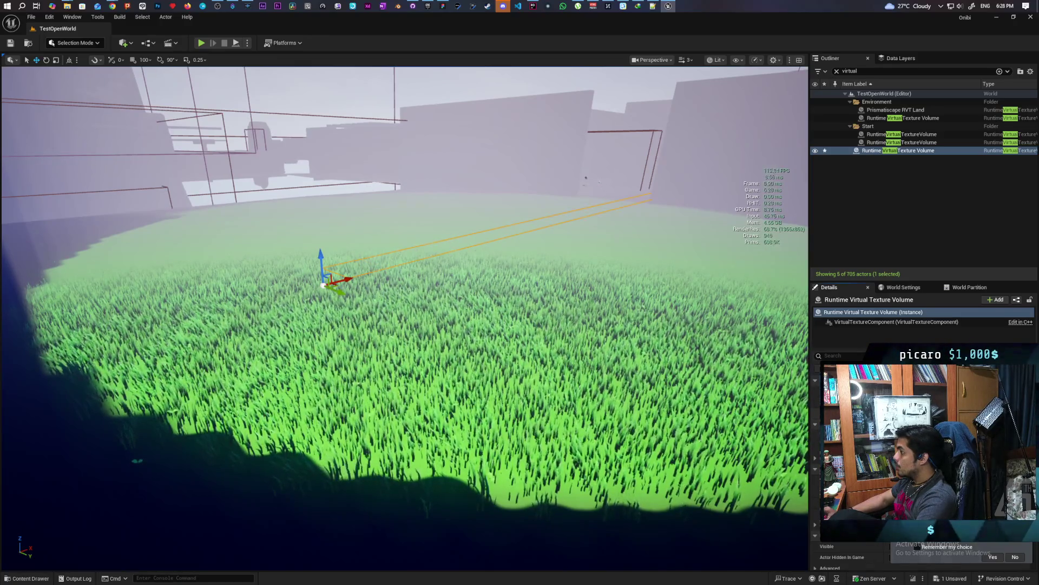
pyautogui.moveTo(346, 281); pyautogui.dragTo(105, 320)
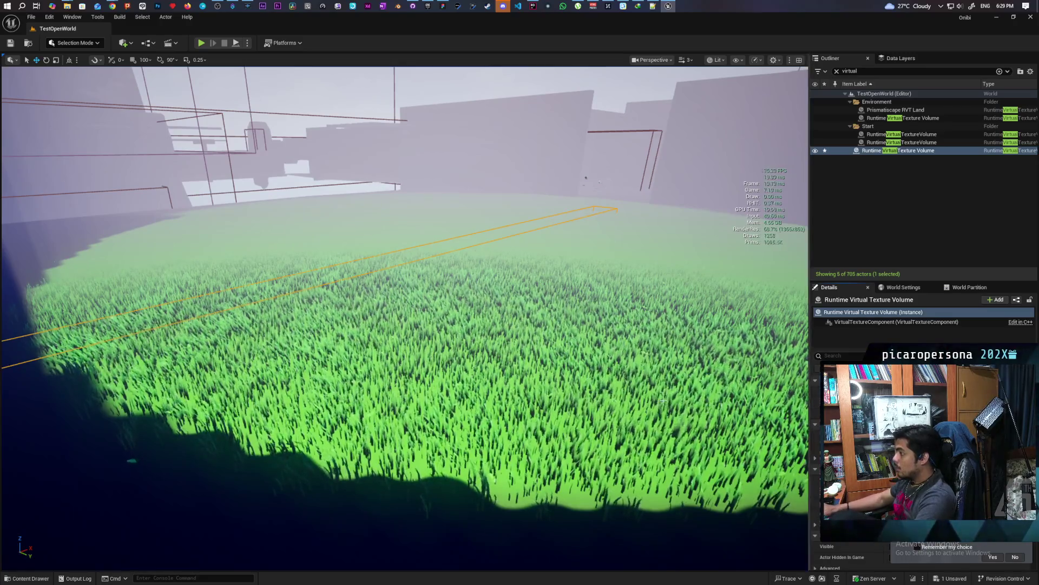
pyautogui.press('f')
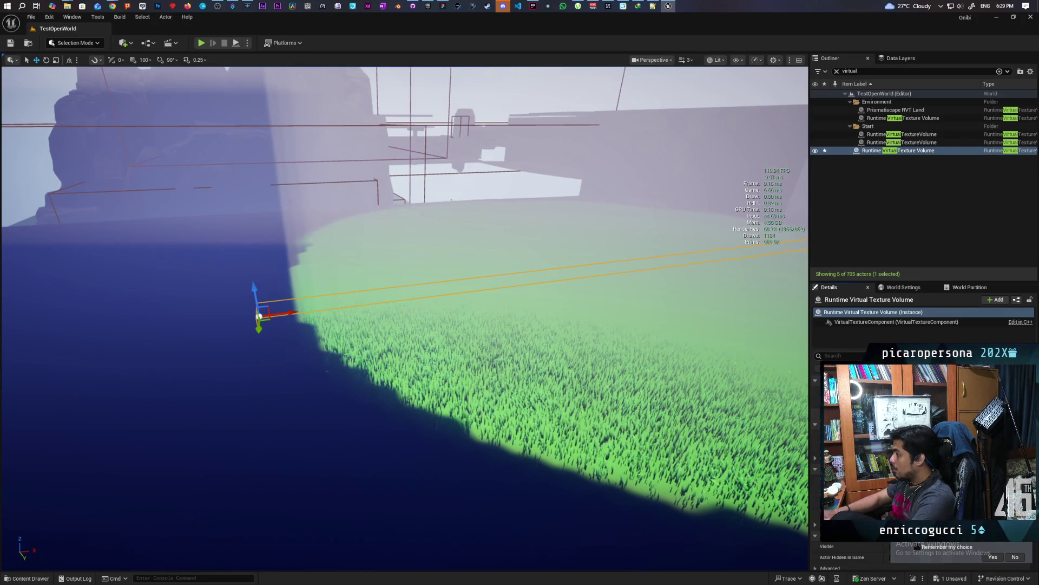
pyautogui.scroll(5, 566, 429)
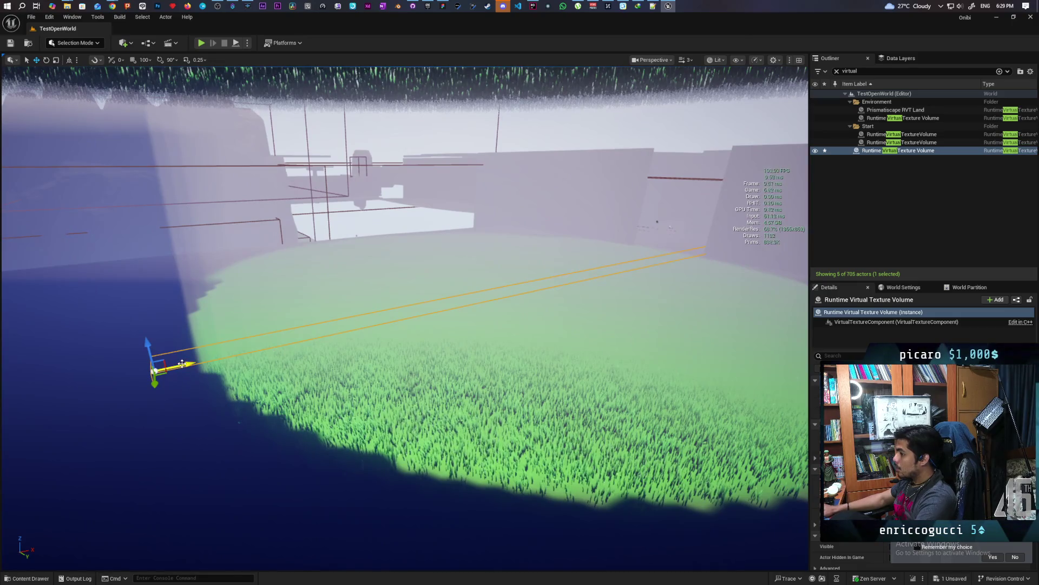
pyautogui.moveTo(135, 374)
pyautogui.mouseDown()
pyautogui.moveTo(5, 403)
pyautogui.moveTo(184, 378)
pyautogui.mouseUp()
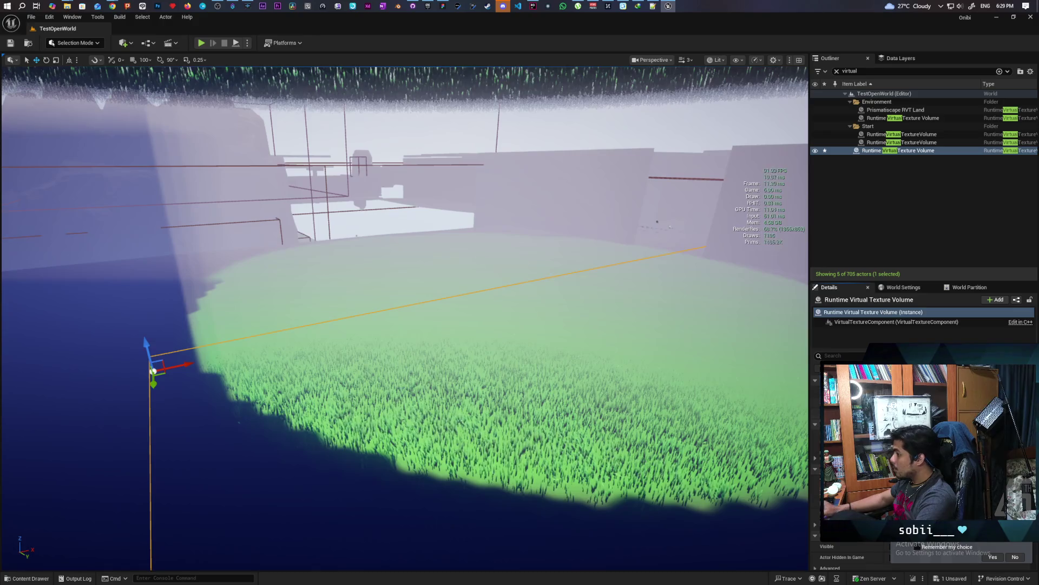
# Push the volume far along Y, fly in over the grass, and bring up its Virtual Texture choices
pyautogui.scroll(10, 405, 318)
pyautogui.scroll(-10, 405, 318)
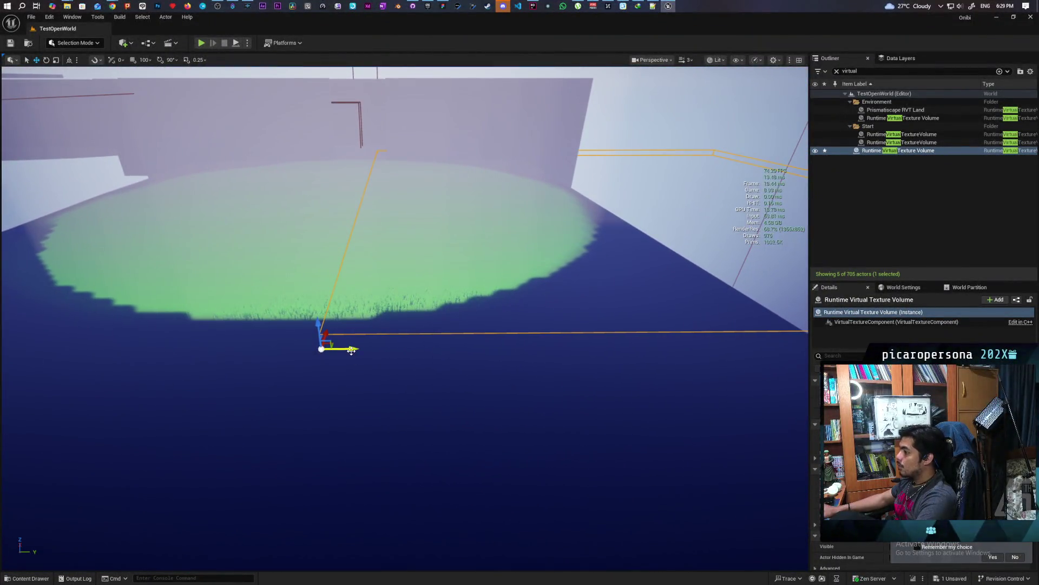
pyautogui.moveTo(406, 352)
pyautogui.mouseDown()
pyautogui.moveTo(542, 346)
pyautogui.moveTo(232, 368)
pyautogui.mouseUp()
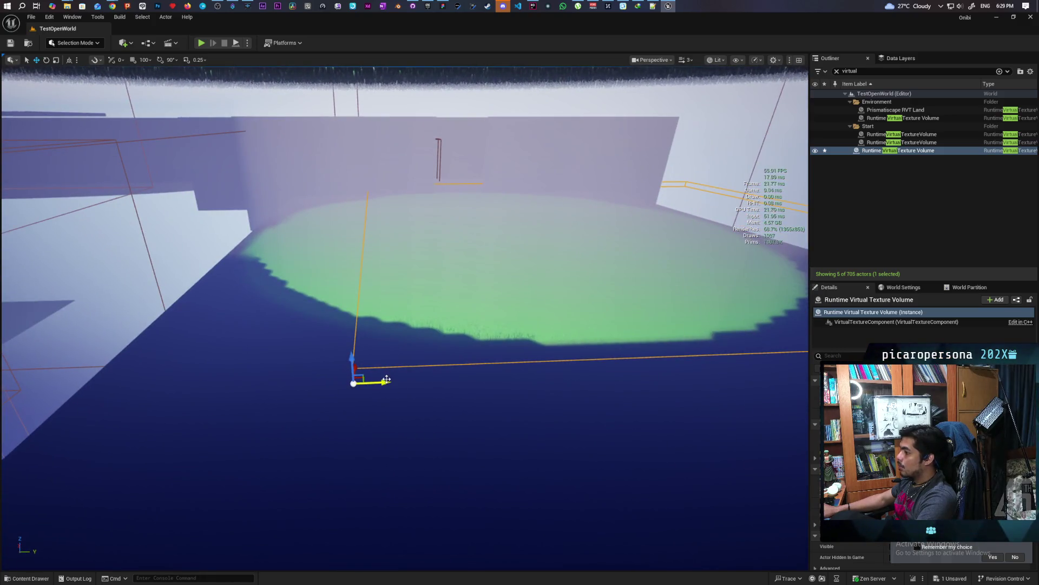
pyautogui.moveTo(386, 381); pyautogui.dragTo(63, 385)
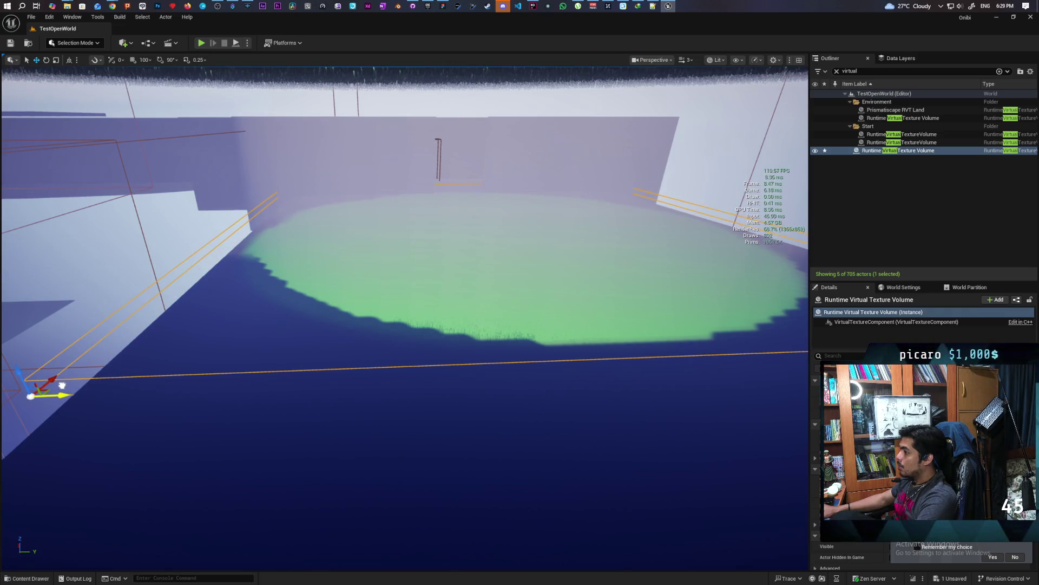
pyautogui.moveTo(107, 457); pyautogui.dragTo(44, 464)
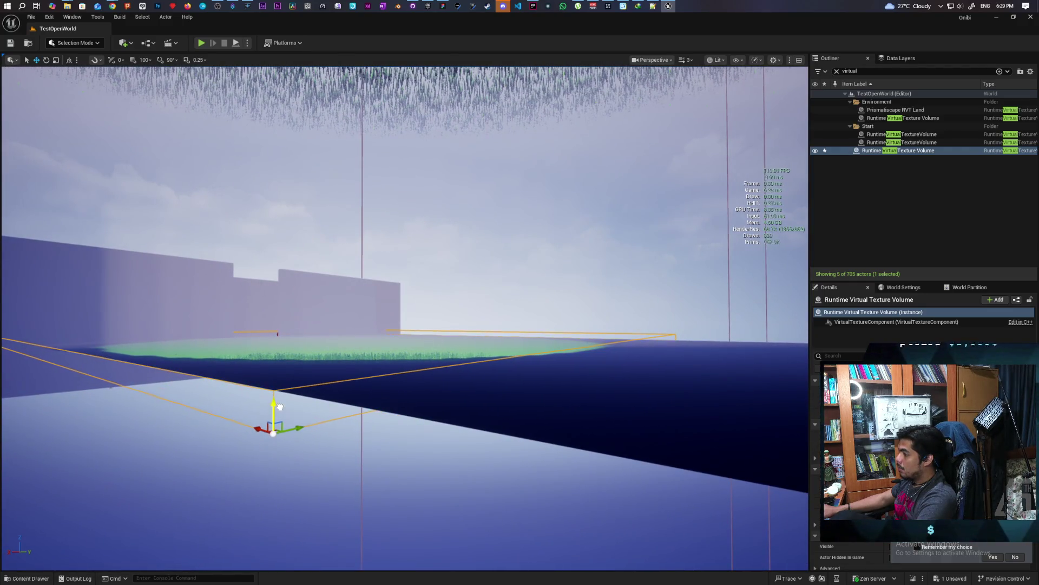
pyautogui.moveTo(45, 463)
pyautogui.mouseDown()
pyautogui.moveTo(49, 449)
pyautogui.moveTo(430, 428)
pyautogui.moveTo(335, 371)
pyautogui.moveTo(336, 395)
pyautogui.moveTo(450, 418)
pyautogui.mouseUp()
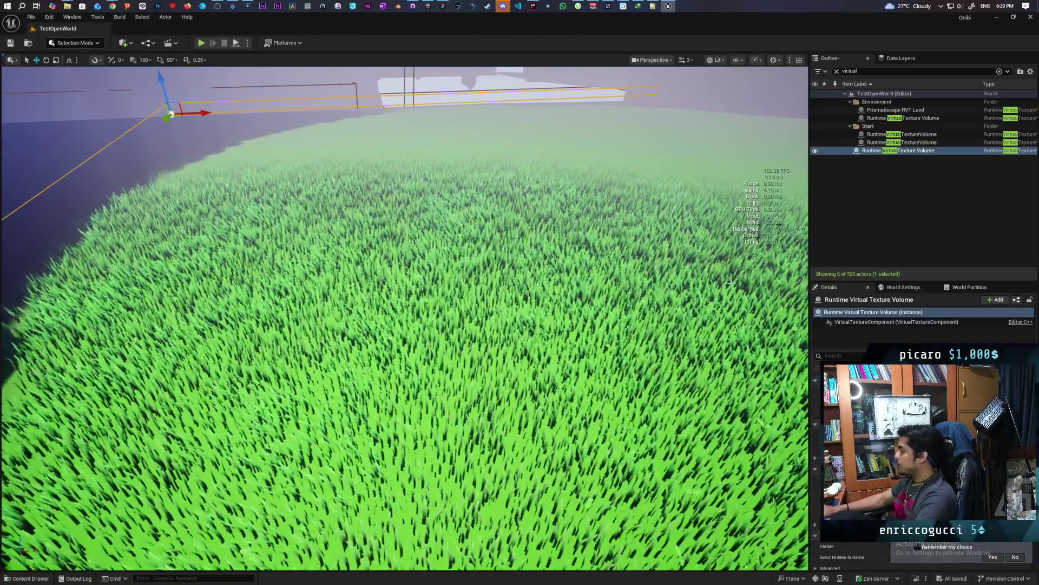
pyautogui.click(968, 351)
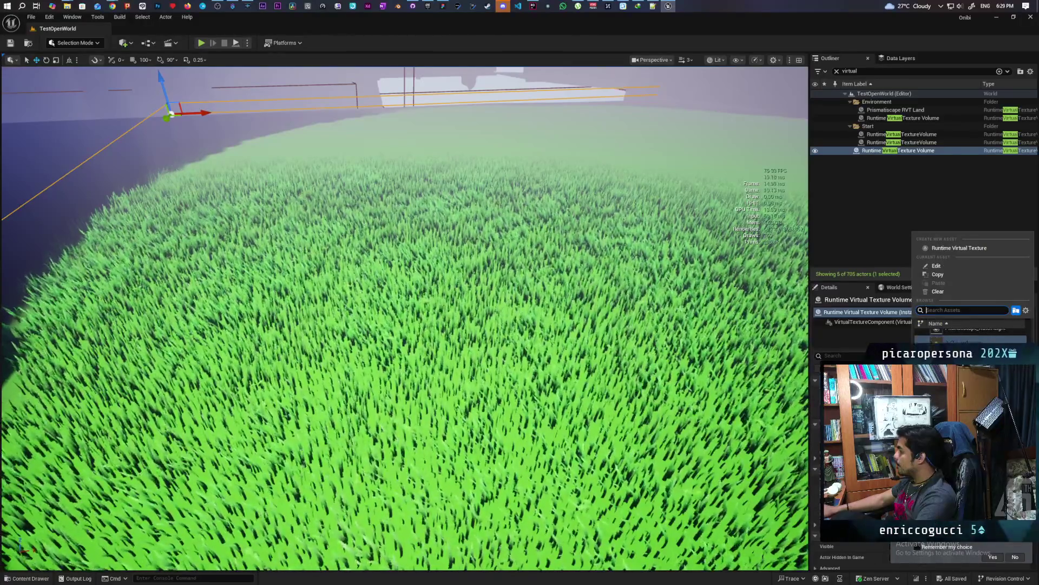
# Assign a virtual texture asset to the volume, then frame and select Runtime Virtual Texture Volume
pyautogui.click(963, 332)
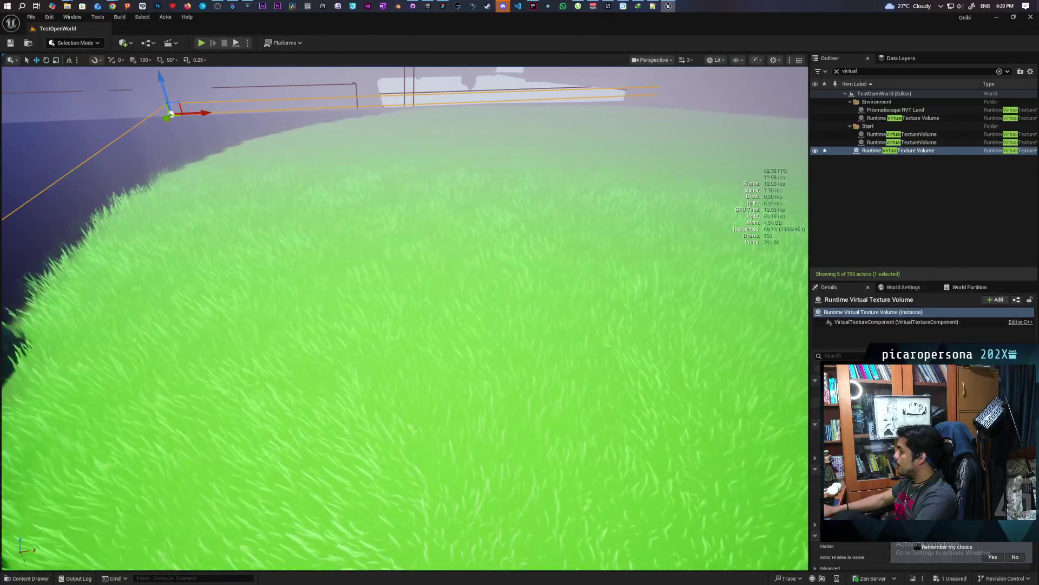
pyautogui.press('w')
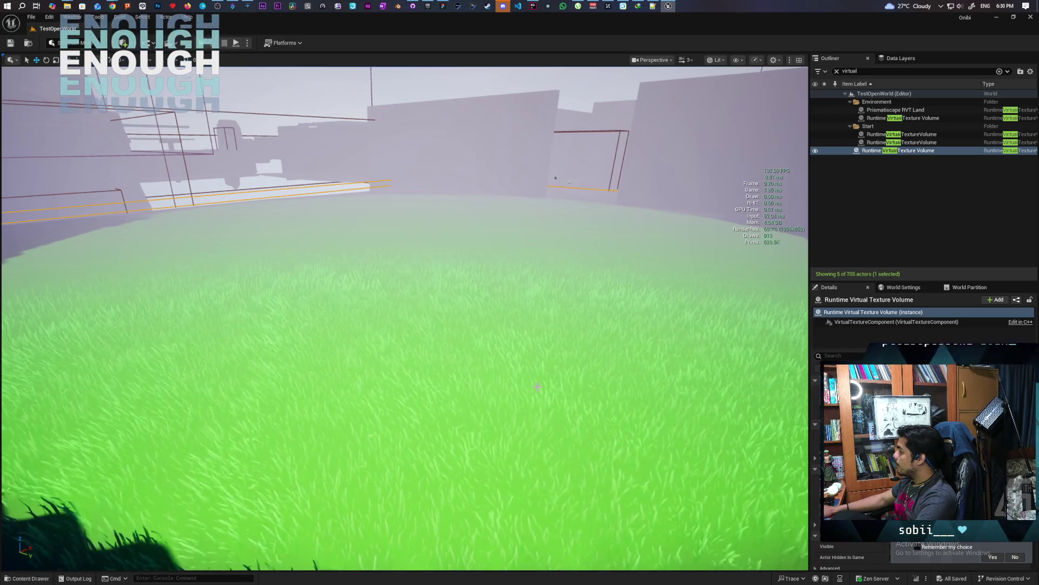
pyautogui.press('f')
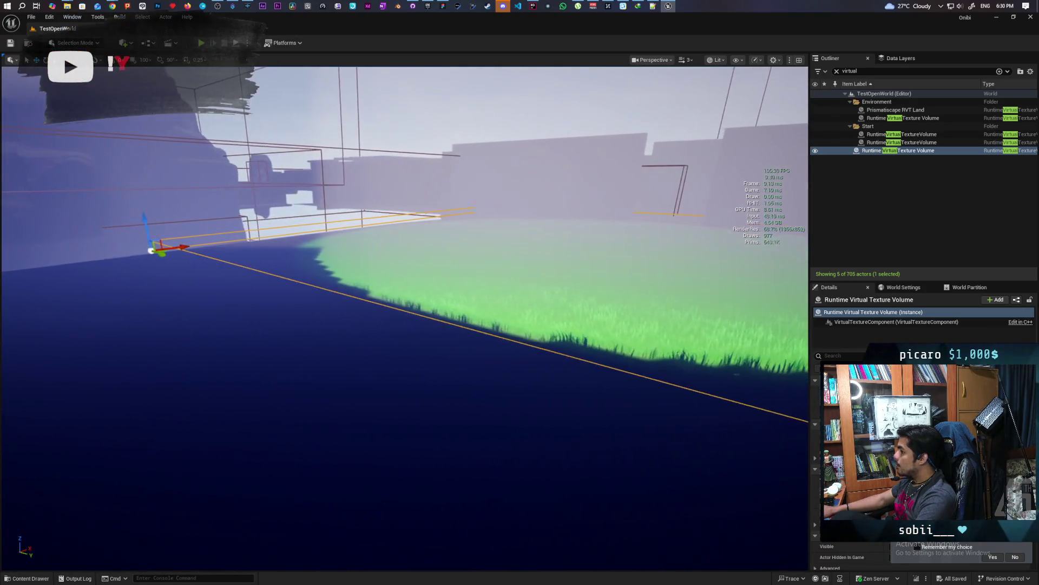
pyautogui.click(868, 151)
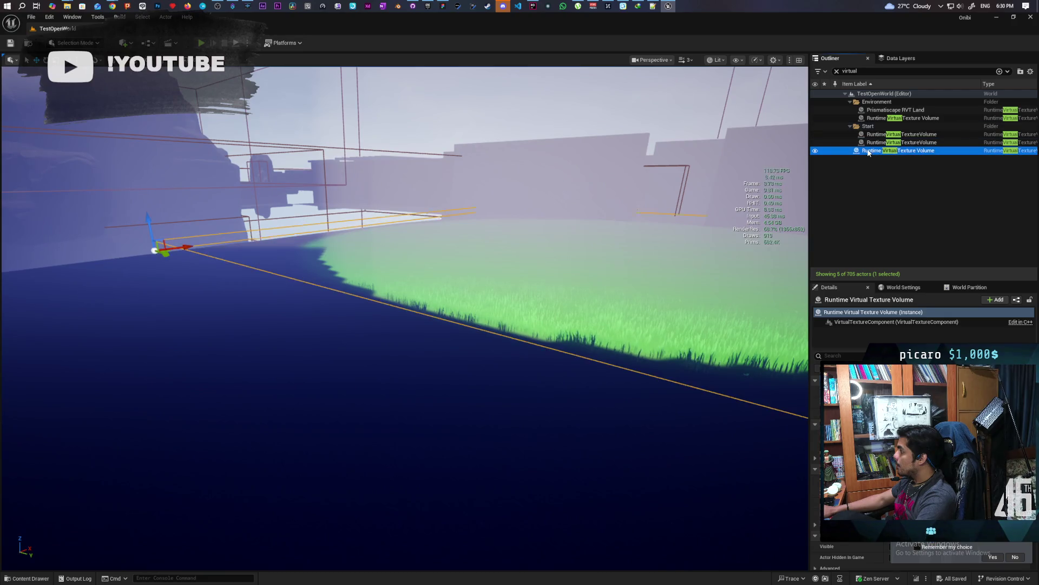
# Duplicate Runtime Virtual Texture Volume from the Outliner, creating Runtime Virtual Texture Volume2
pyautogui.rightClick(868, 152)
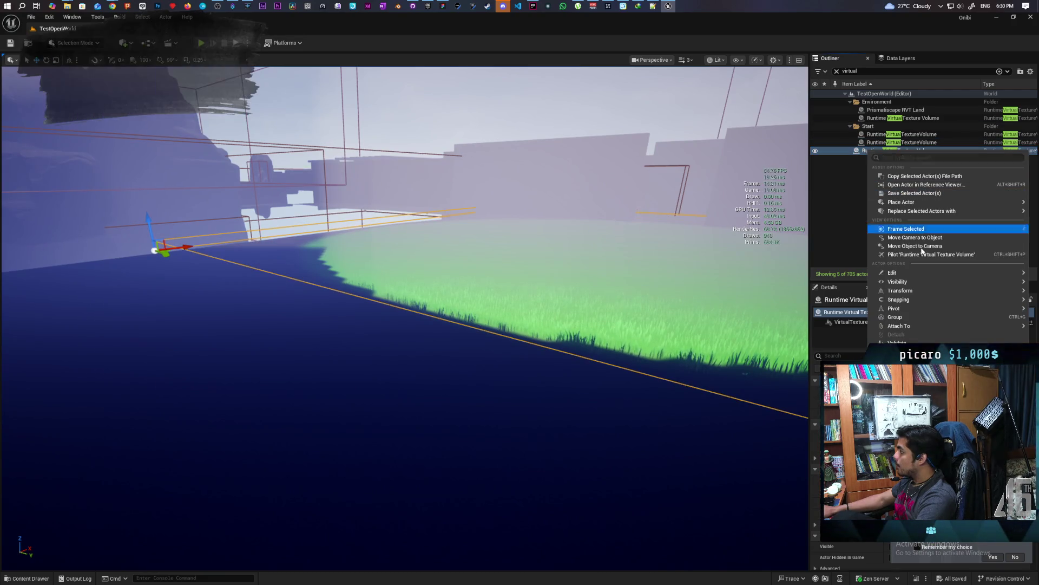
pyautogui.moveTo(917, 272)
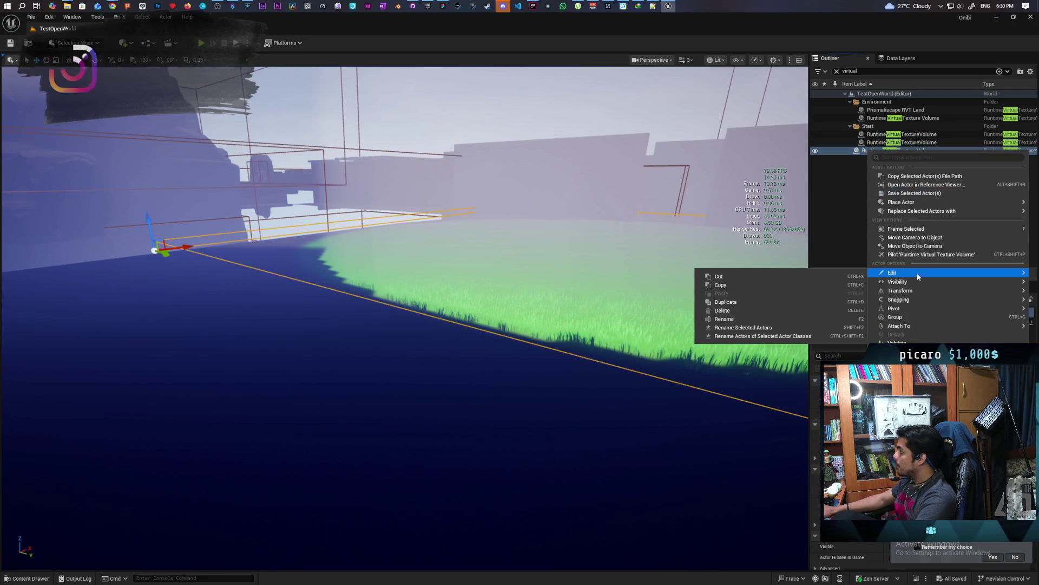
pyautogui.click(779, 305)
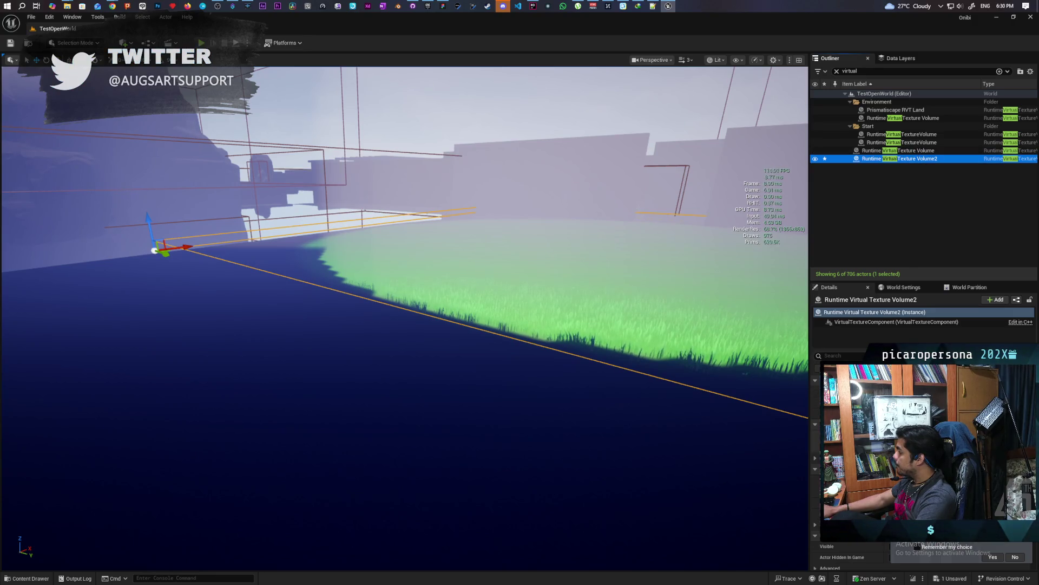
# Dismiss the copy's virtual texture choices, clear the Outliner name filter, and select the landscape
pyautogui.click(963, 349)
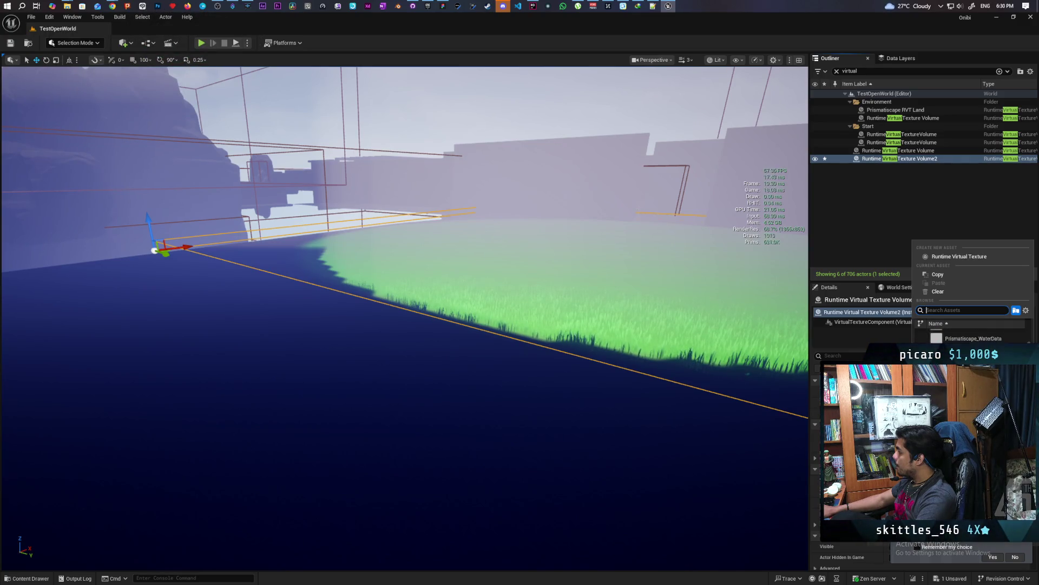
pyautogui.press('Escape')
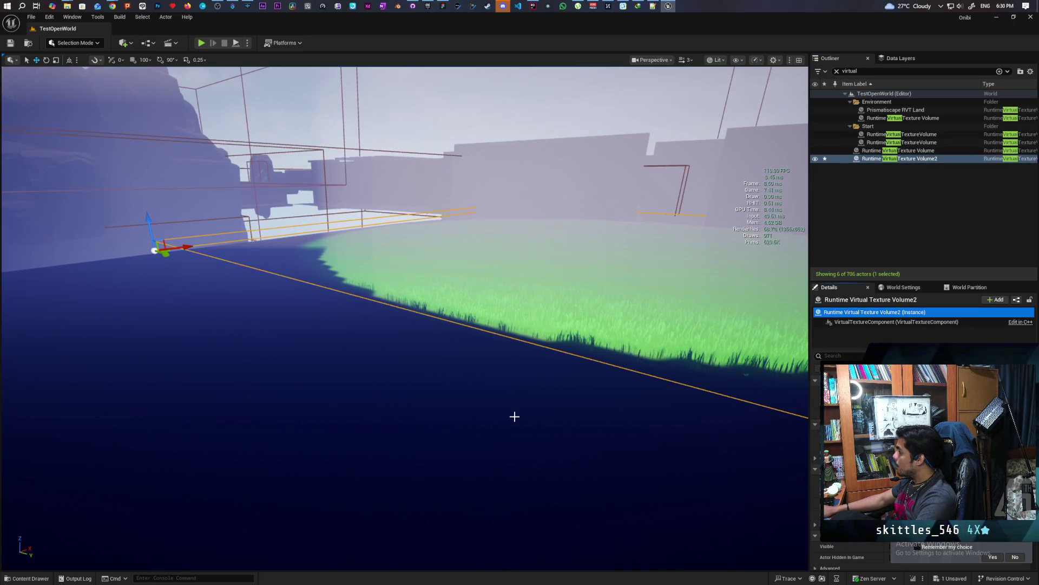
pyautogui.click(837, 71)
pyautogui.click(744, 373)
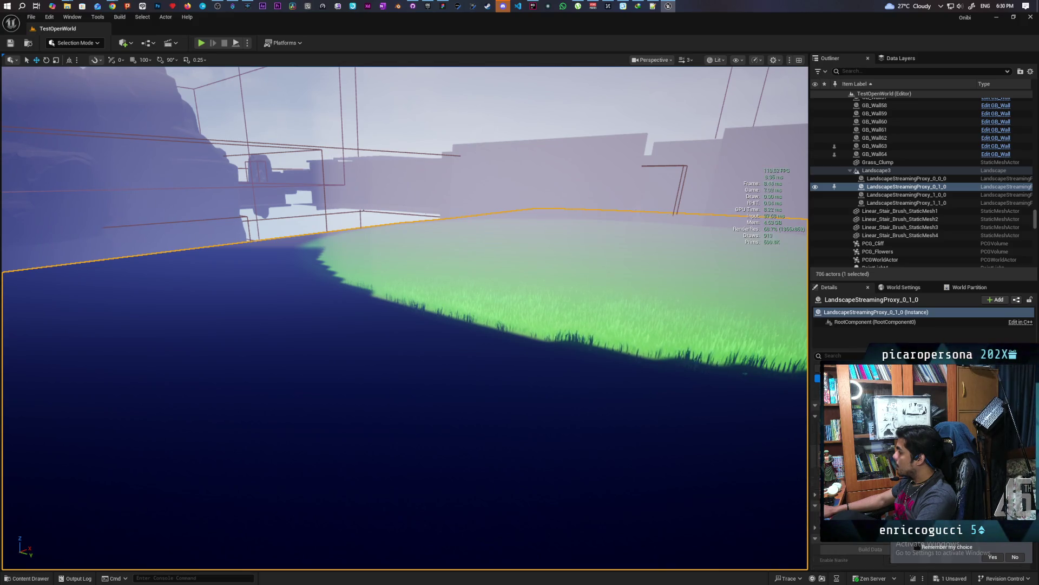
# Filter the Outliner by 'run' to list the six Runtime Virtual Texture actors
pyautogui.hotkey('ctrl', 'space')
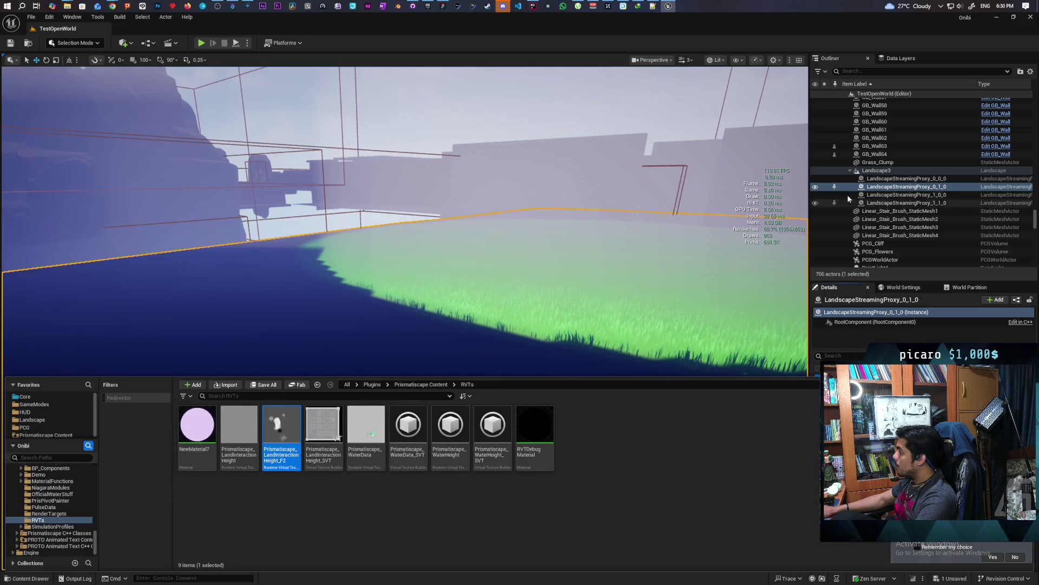
pyautogui.hotkey('ctrl', 'space')
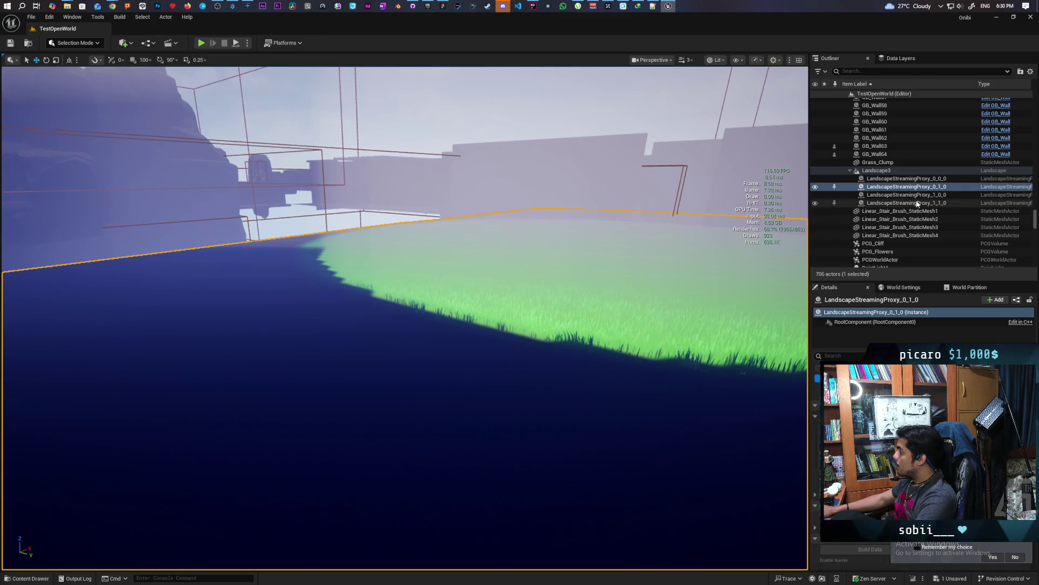
pyautogui.click(866, 71)
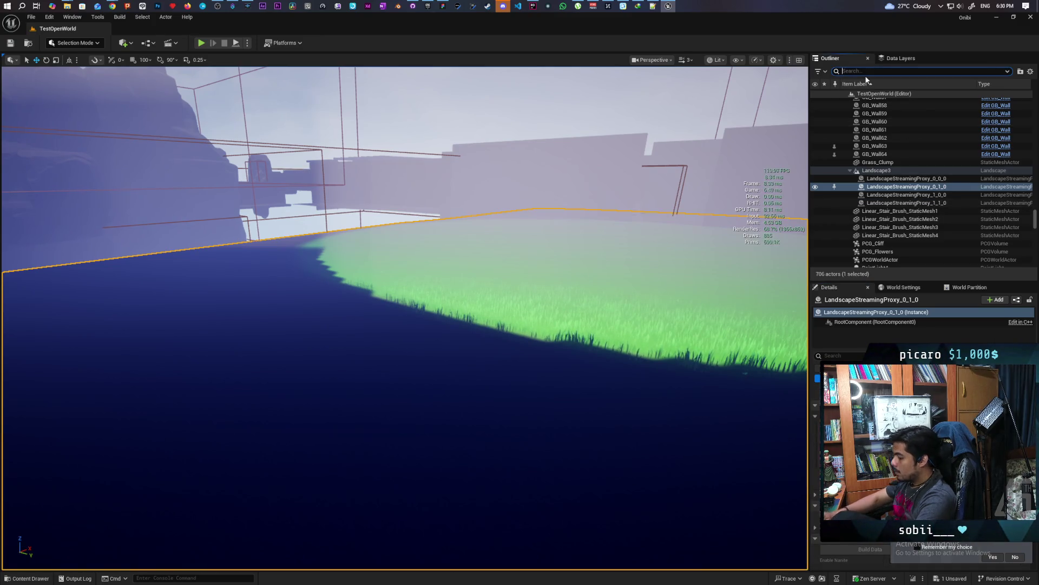
pyautogui.write('rum')
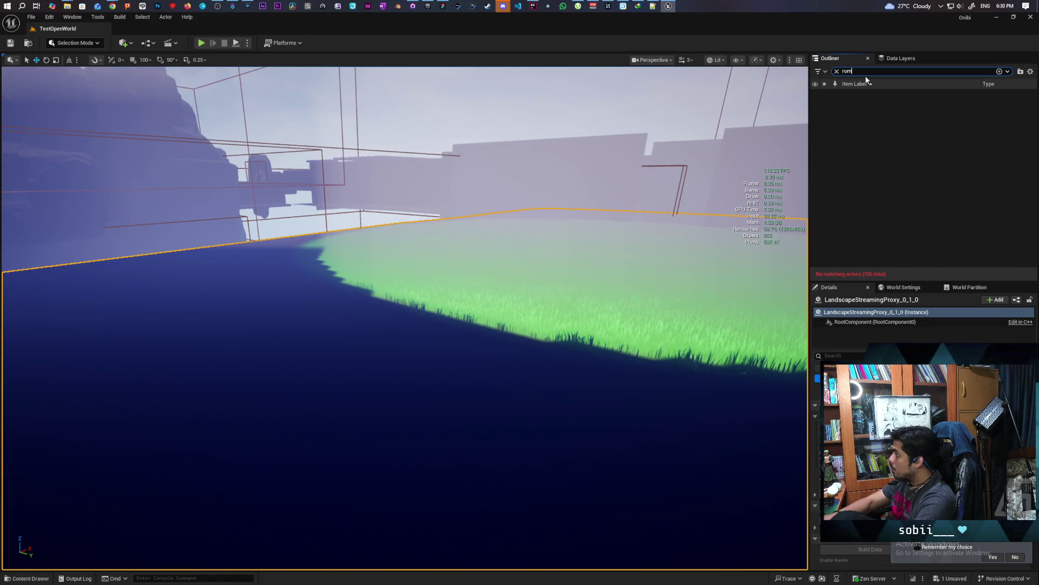
pyautogui.press('BackSpace')
pyautogui.write('n')
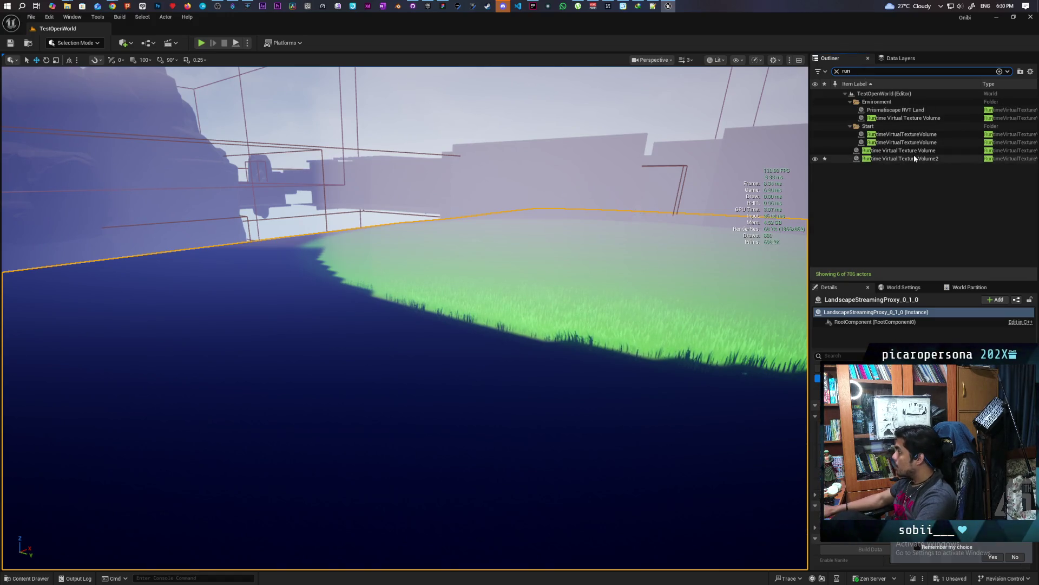
# Select Runtime Virtual Texture Volume2 and bring its properties up in Details
pyautogui.click(914, 159)
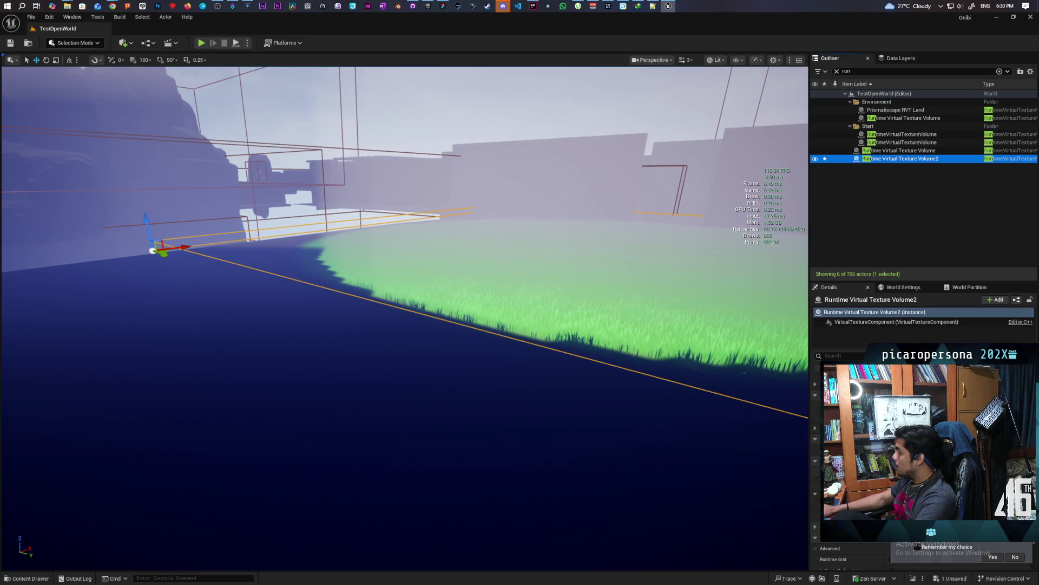
pyautogui.scroll(-2, 920, 460)
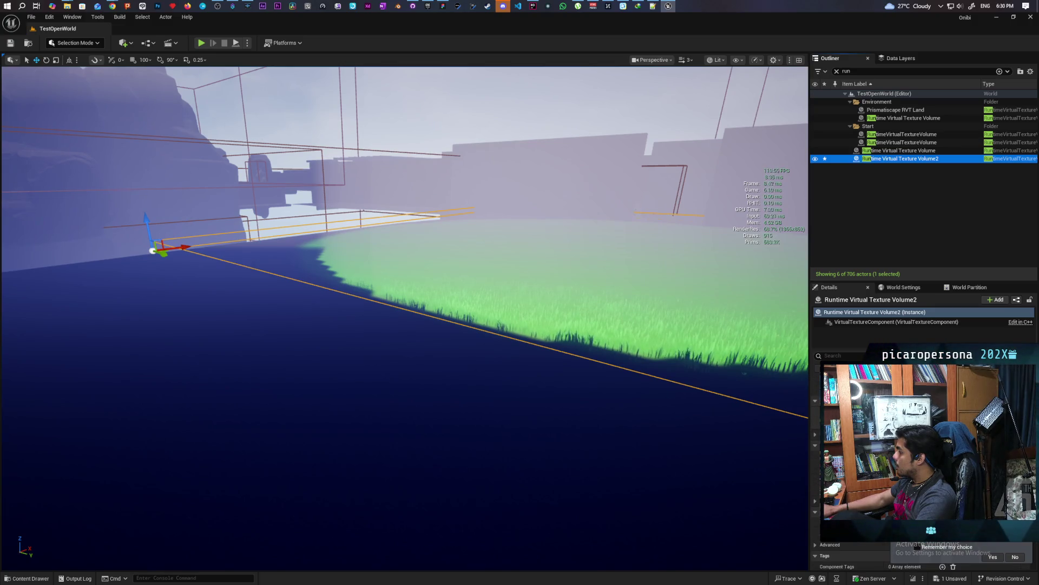
pyautogui.click(920, 460)
pyautogui.scroll(5, 405, 318)
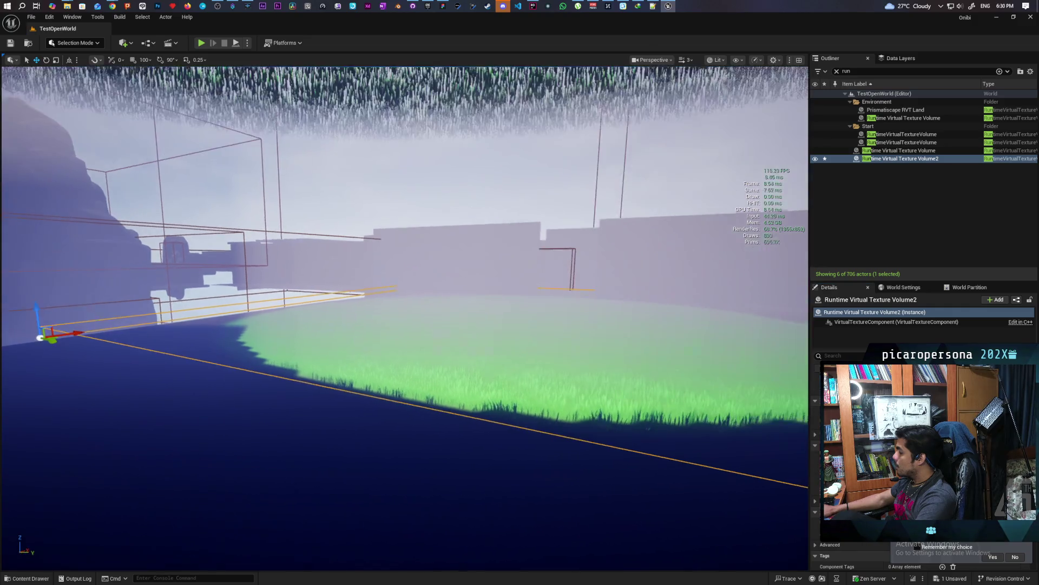